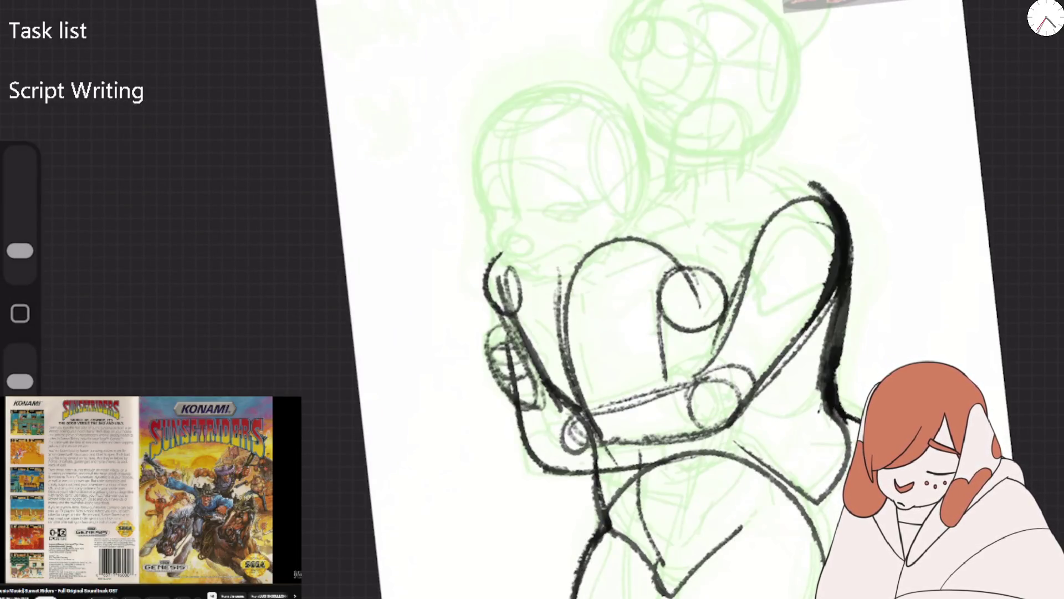
Erase all the old black strokes, leaving only the green construction sketch
left_click_drag(20, 250, 20, 195)
left_click_drag(20, 381, 20, 354)
mouse_move(826, 199)
left_mouse_down()
mouse_move(721, 388)
mouse_move(765, 488)
left_mouse_up()
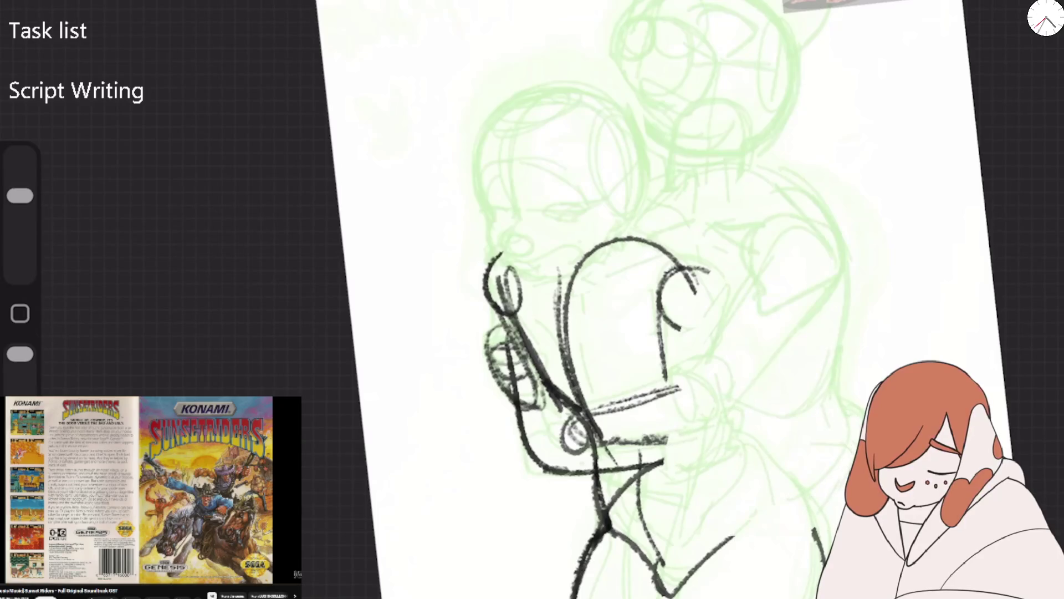
left_click_drag(693, 433, 609, 582)
left_click_drag(493, 260, 659, 399)
left_click_drag(688, 266, 665, 377)
left_click_drag(20, 195, 20, 251)
left_click_drag(20, 354, 20, 381)
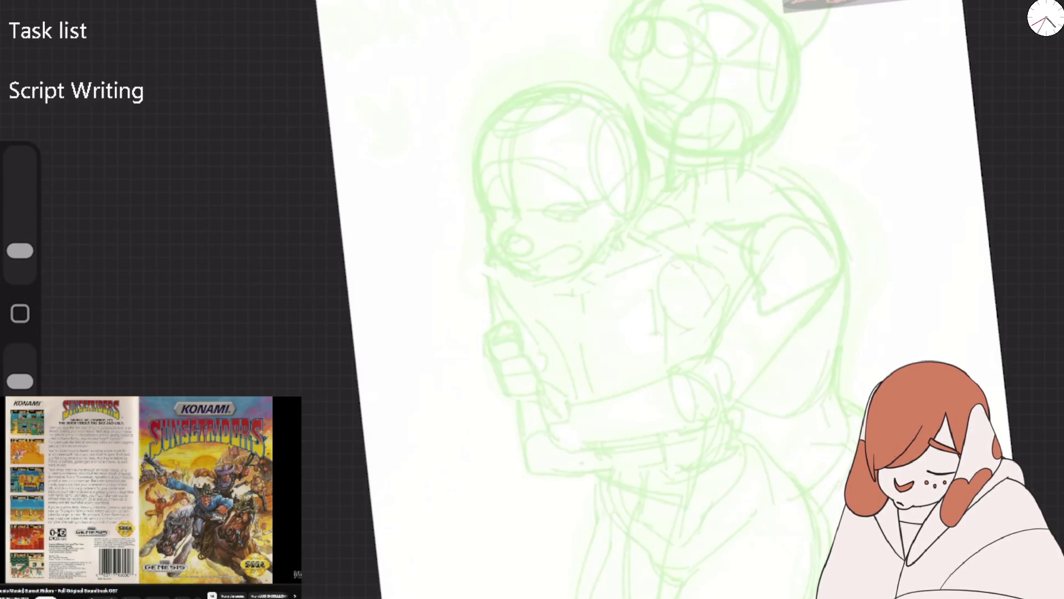
Choose the Blotchy Sketcher brush and undo a test stroke made with it
left_click(1042, 55)
left_click(902, 119)
left_click(926, 41)
mouse_move(571, 349)
left_mouse_down()
mouse_move(632, 259)
mouse_move(596, 425)
left_mouse_up()
key("ctrl+z")
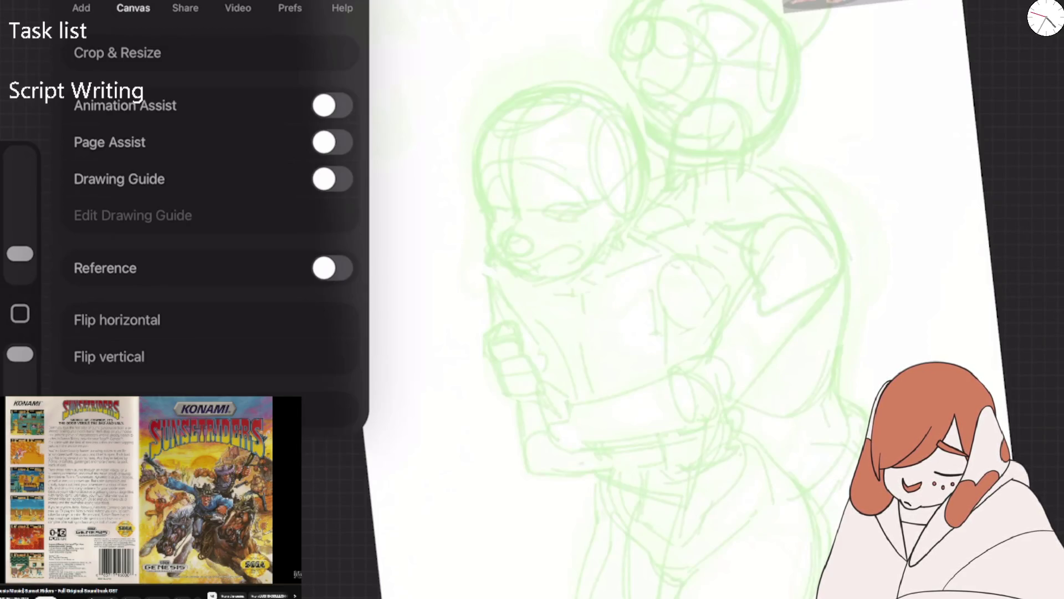
Resample the canvas to a width of 2443 px in Crop & Resize
left_click(117, 53)
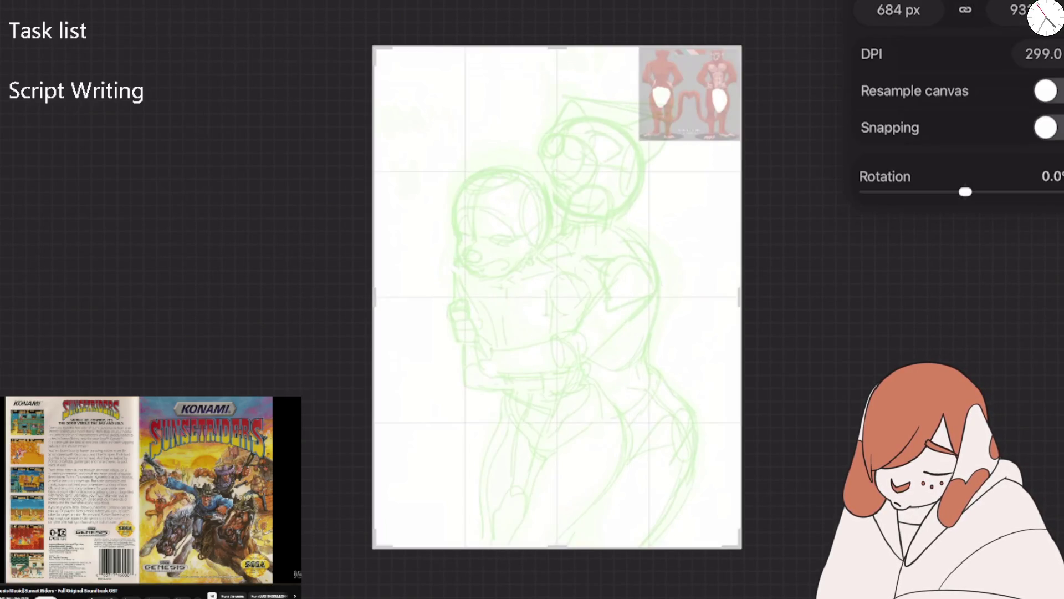
left_click(1047, 91)
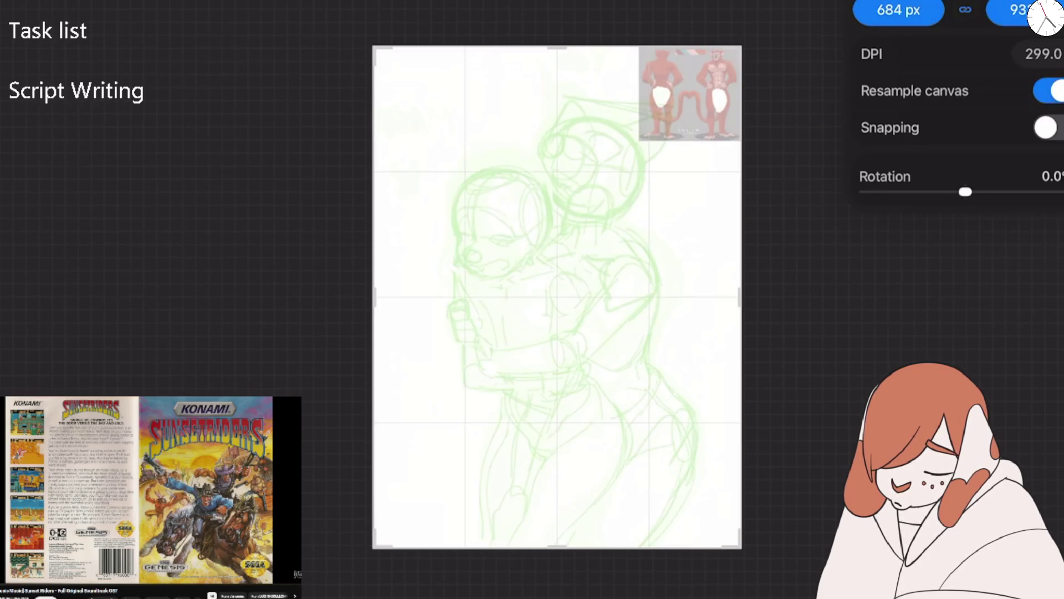
left_click(899, 10)
type("244")
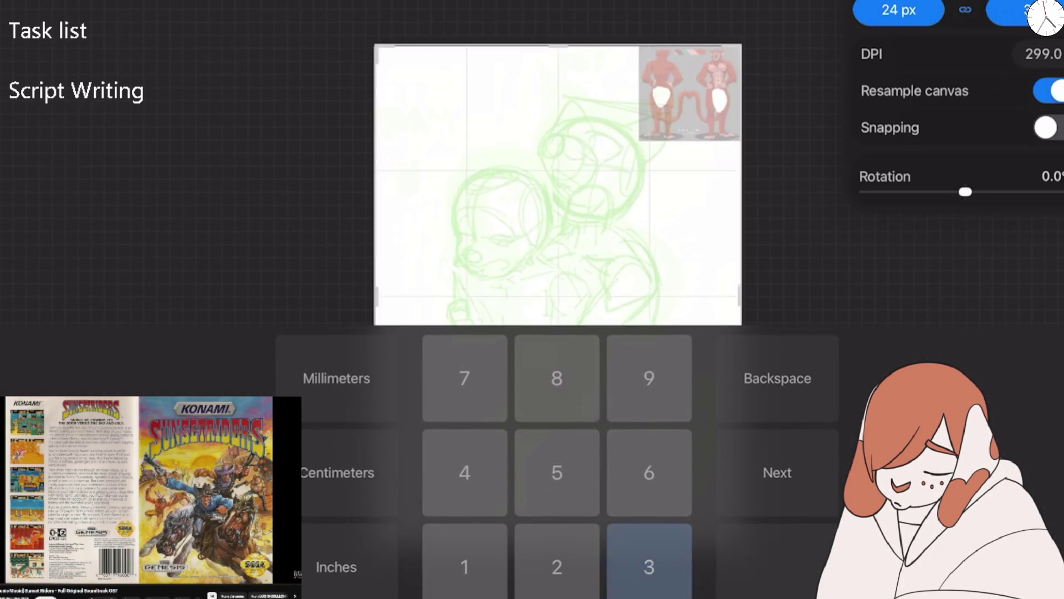
type("3")
key("Return")
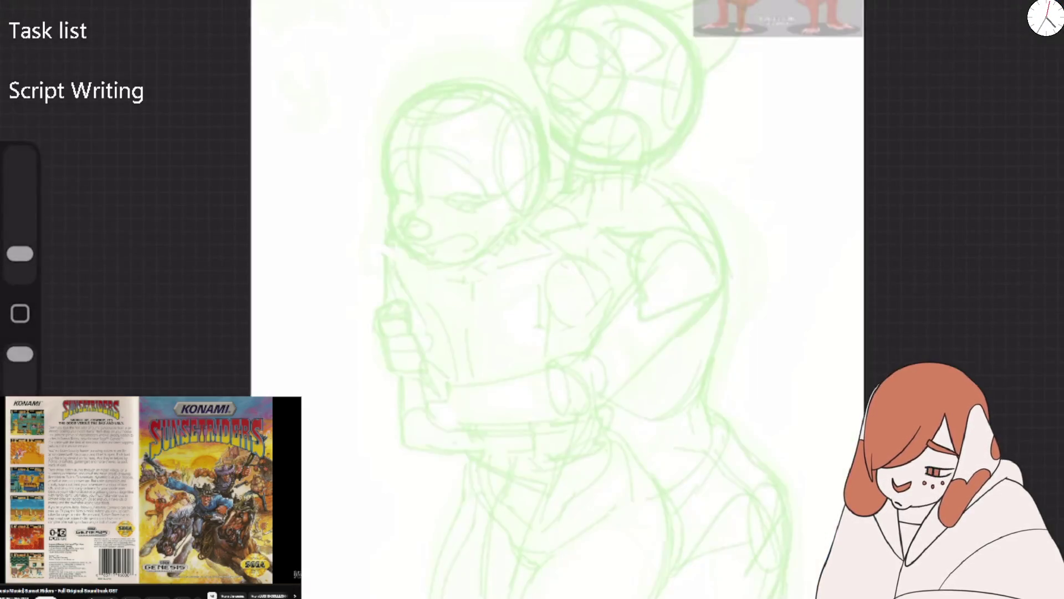
Fade Layer 12 to 38% opacity and select Layer 13 for drawing
mouse_move(442, 245)
left_mouse_down()
mouse_move(434, 332)
mouse_move(506, 178)
left_mouse_up()
key("ctrl+z")
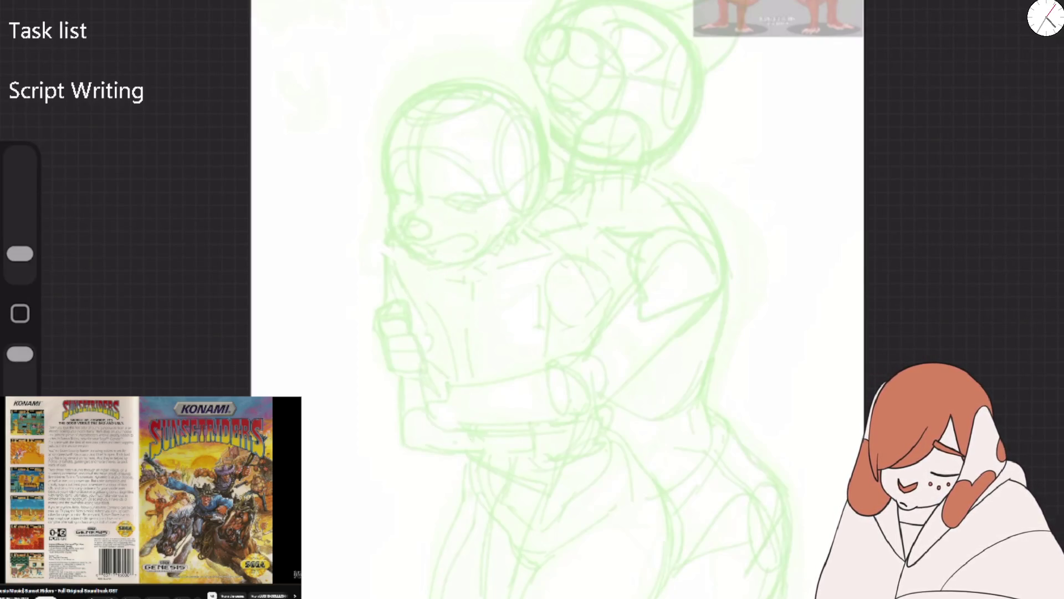
left_click(1044, 16)
left_click(921, 176)
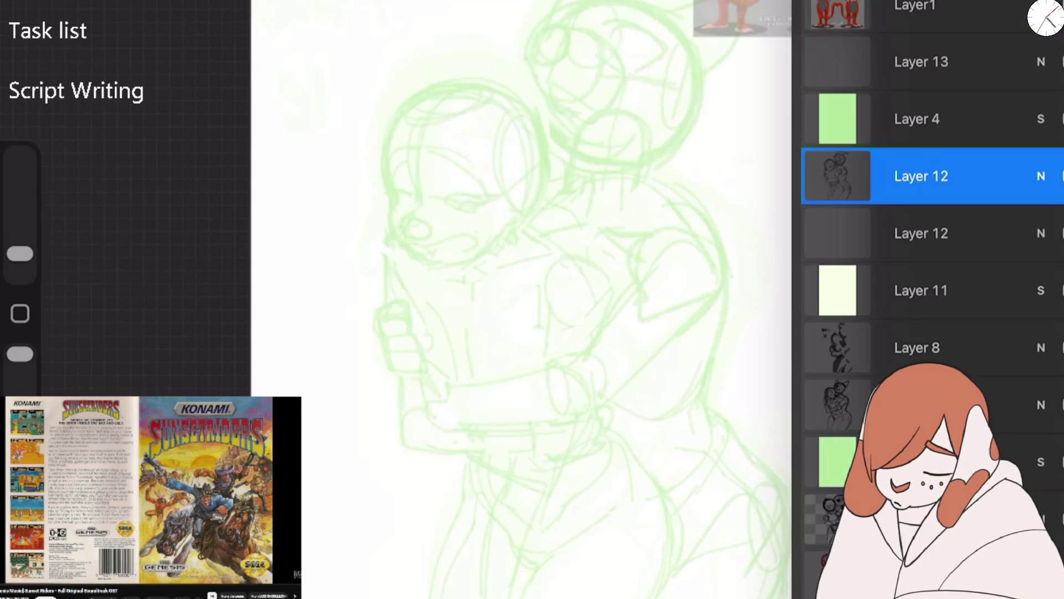
left_click(1041, 175)
mouse_move(985, 244)
left_mouse_down()
mouse_move(876, 244)
mouse_move(915, 244)
left_mouse_up()
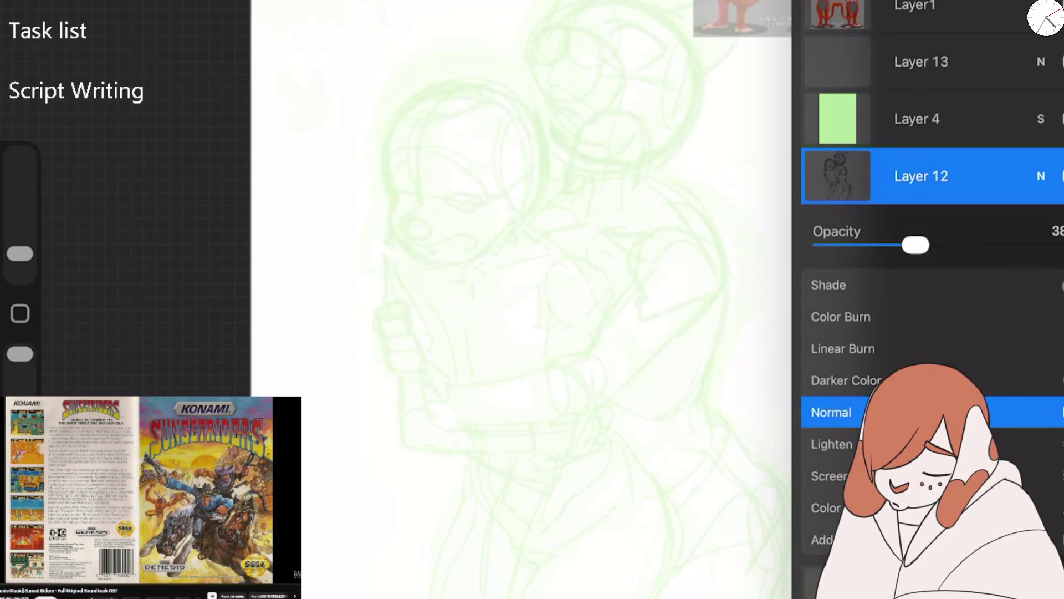
left_click(1041, 176)
left_click(922, 62)
mouse_move(570, 162)
left_mouse_down()
mouse_move(532, 214)
mouse_move(515, 343)
left_mouse_up()
key("ctrl+z")
Try the Gestalt, Gadsby Oily and another sketcher brush, undoing a test stroke
left_click(1006, 11)
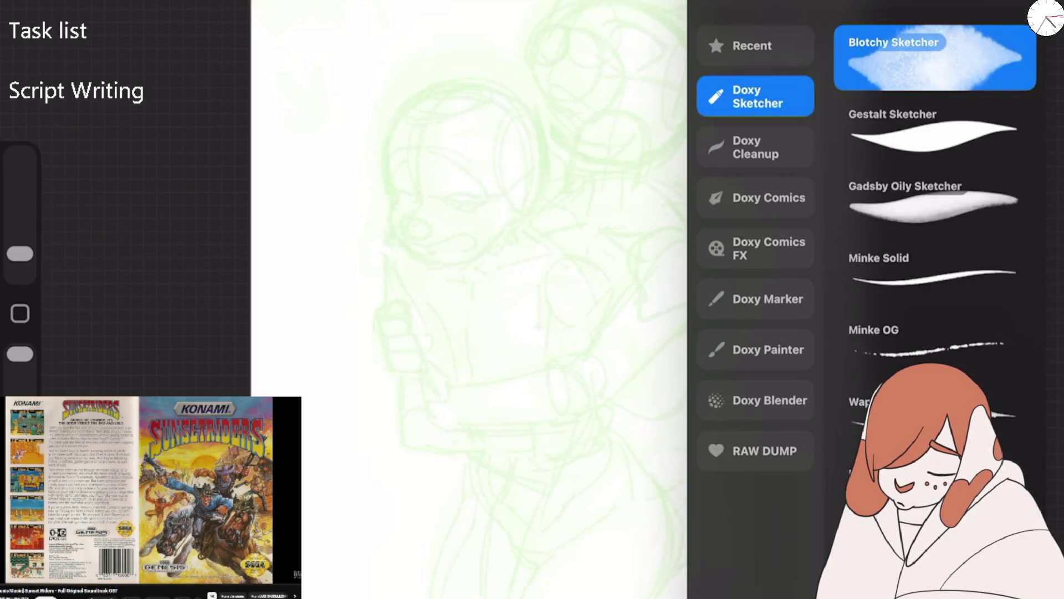
left_click(934, 130)
left_click(934, 201)
scroll(934, 222, "down", 5)
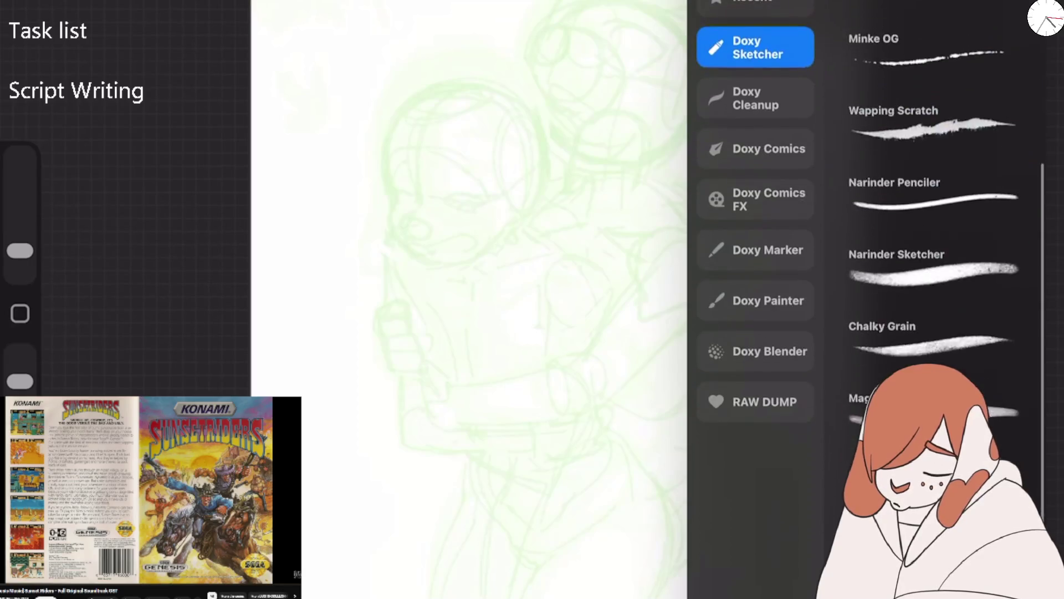
left_click(934, 477)
mouse_move(491, 321)
left_mouse_down()
mouse_move(582, 280)
mouse_move(637, 214)
left_mouse_up()
key("ctrl+z")
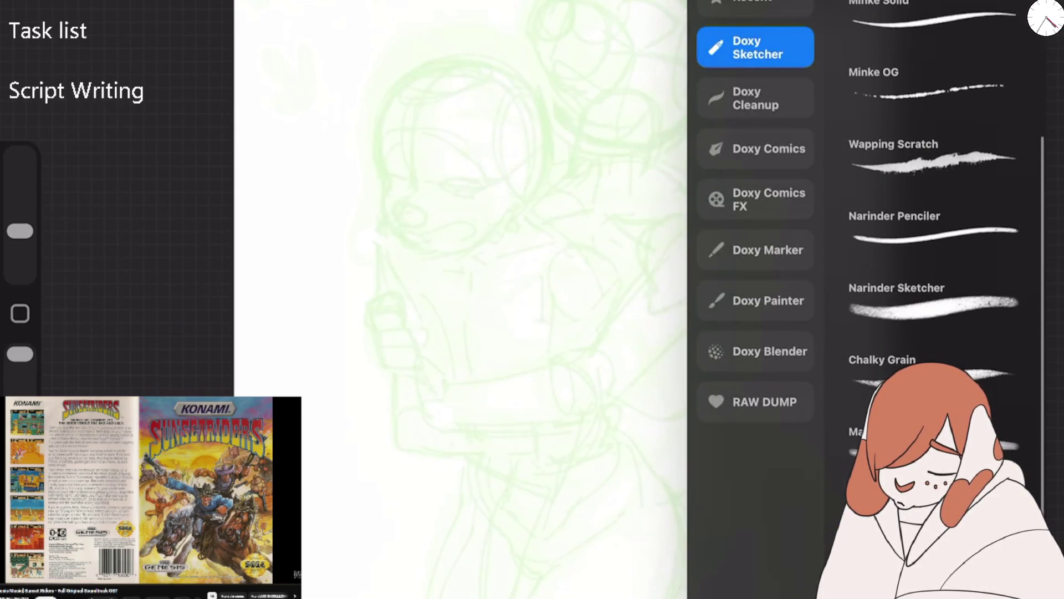
At 35% brush size, ink the face edge, snout oval, cheek and jaw curve
left_click_drag(403, 209, 402, 308)
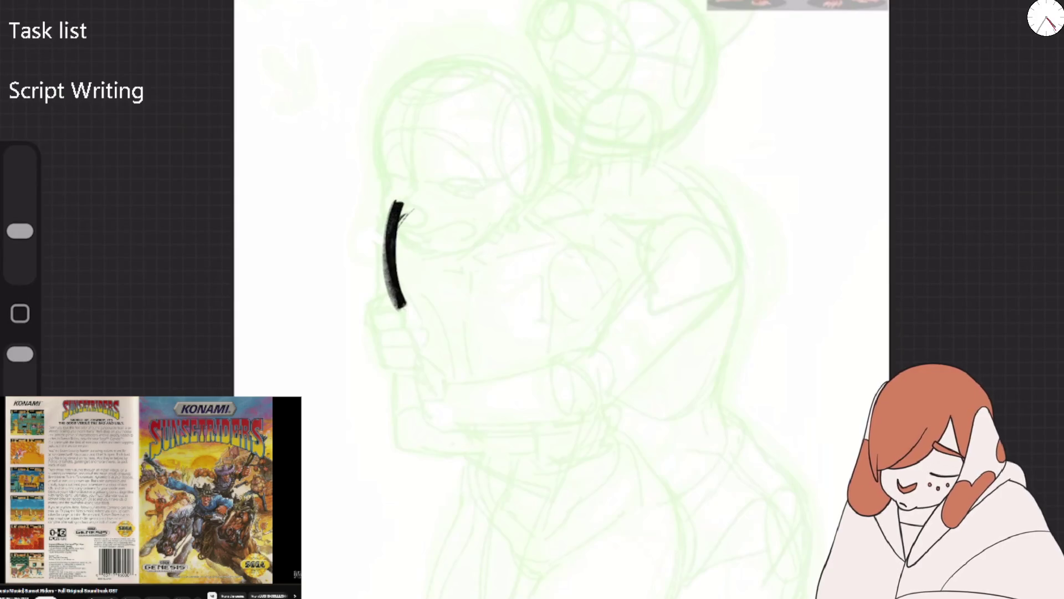
left_click_drag(20, 231, 20, 193)
key("ctrl+z")
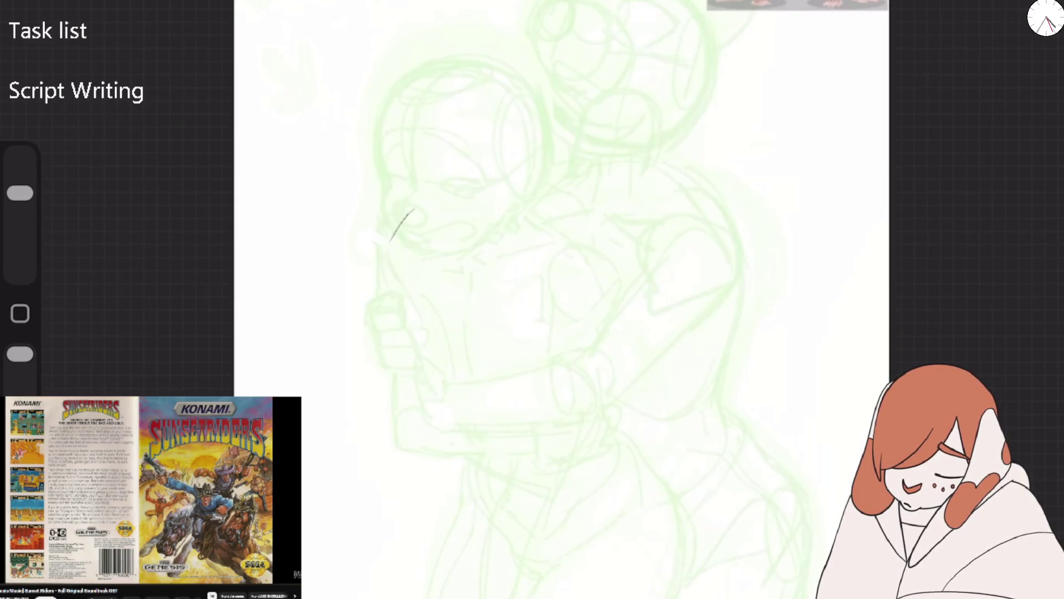
left_click_drag(422, 341, 444, 374)
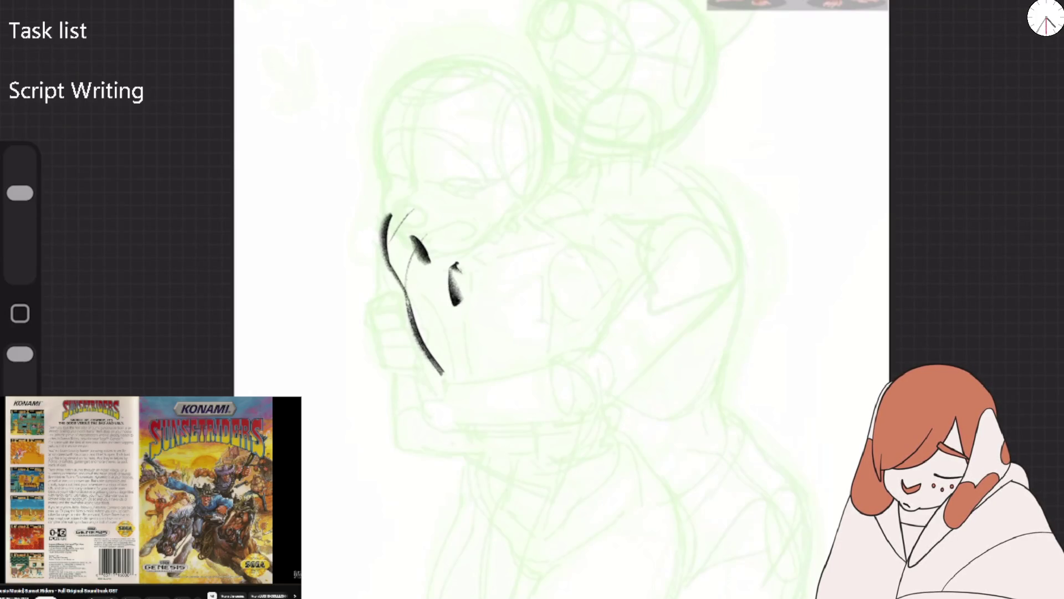
mouse_move(594, 243)
left_mouse_down()
mouse_move(548, 302)
mouse_move(616, 316)
mouse_move(588, 253)
mouse_move(557, 286)
left_mouse_up()
left_click_drag(551, 302, 550, 357)
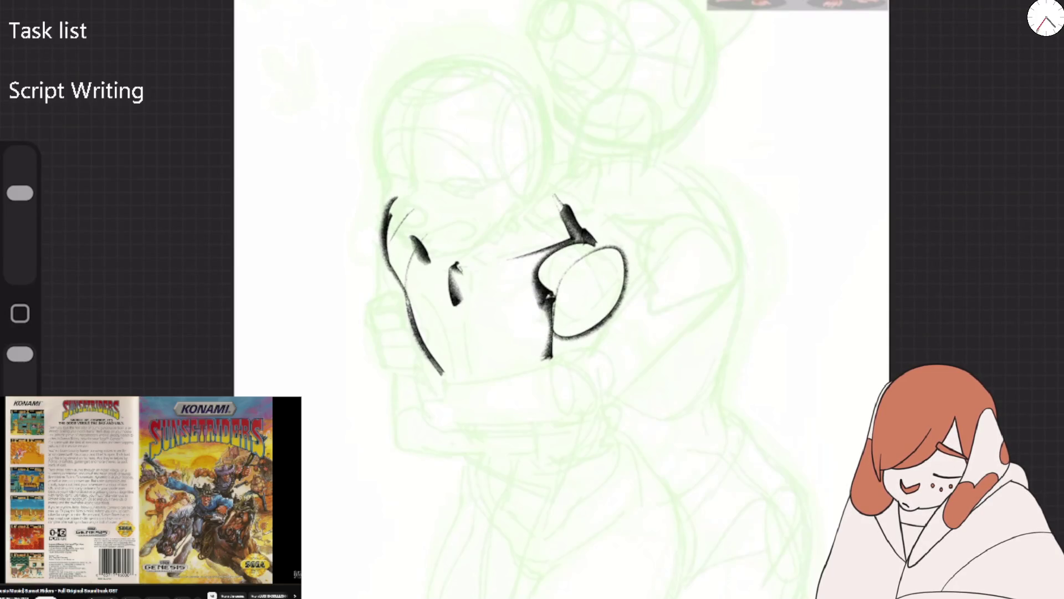
left_click_drag(405, 302, 440, 382)
left_click_drag(440, 272, 445, 388)
left_click_drag(466, 255, 449, 376)
Ink the neck, lower body curve, raised arm and two torso outlines
mouse_move(449, 338)
left_mouse_down()
mouse_move(472, 379)
mouse_move(566, 358)
left_mouse_up()
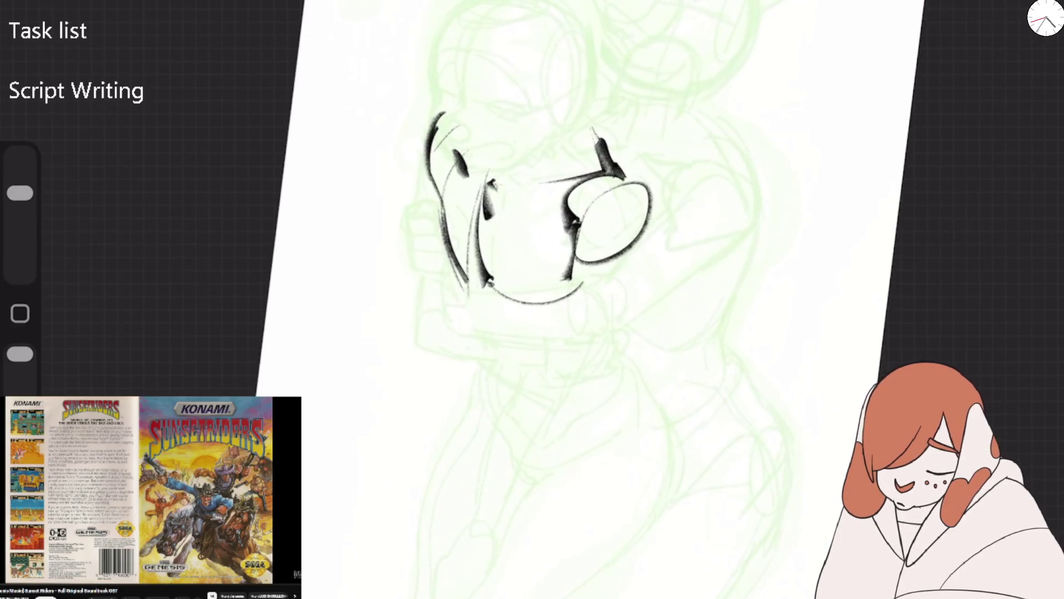
left_click_drag(470, 295, 478, 335)
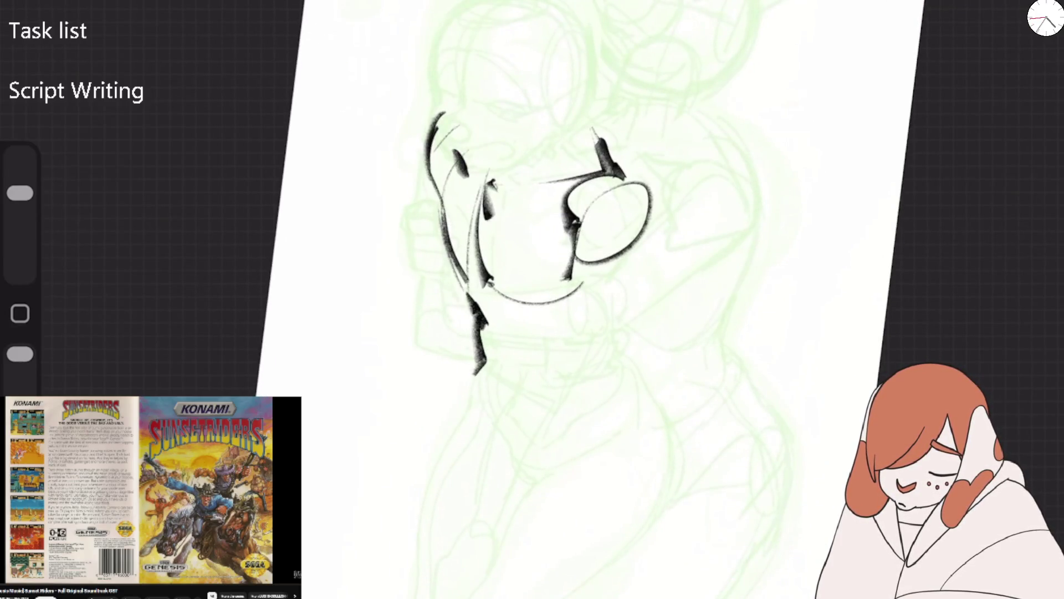
left_click_drag(469, 414, 395, 598)
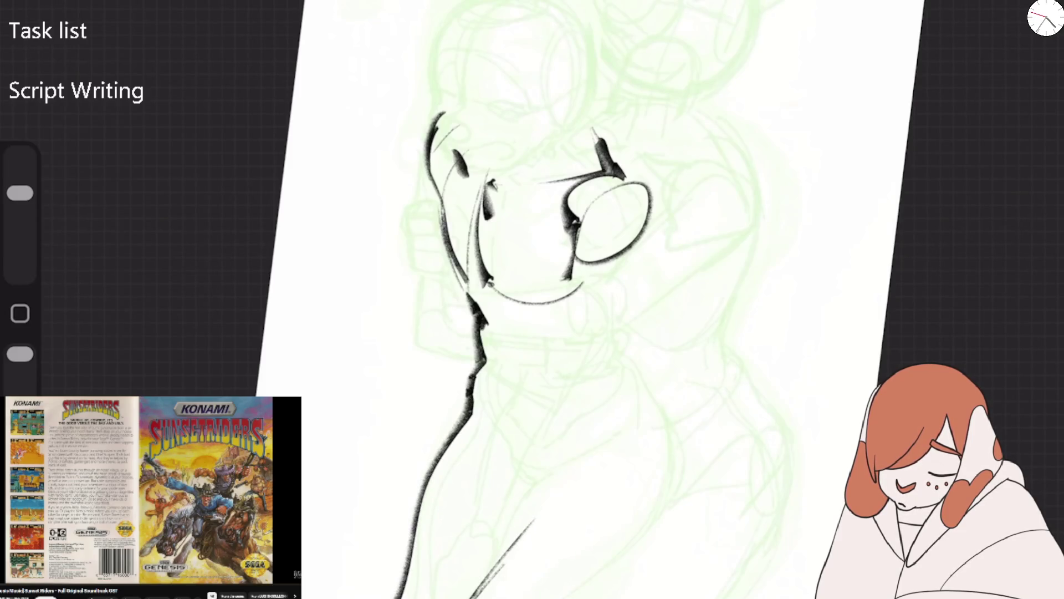
mouse_move(507, 535)
left_mouse_down()
mouse_move(552, 460)
mouse_move(529, 476)
mouse_move(478, 366)
left_mouse_up()
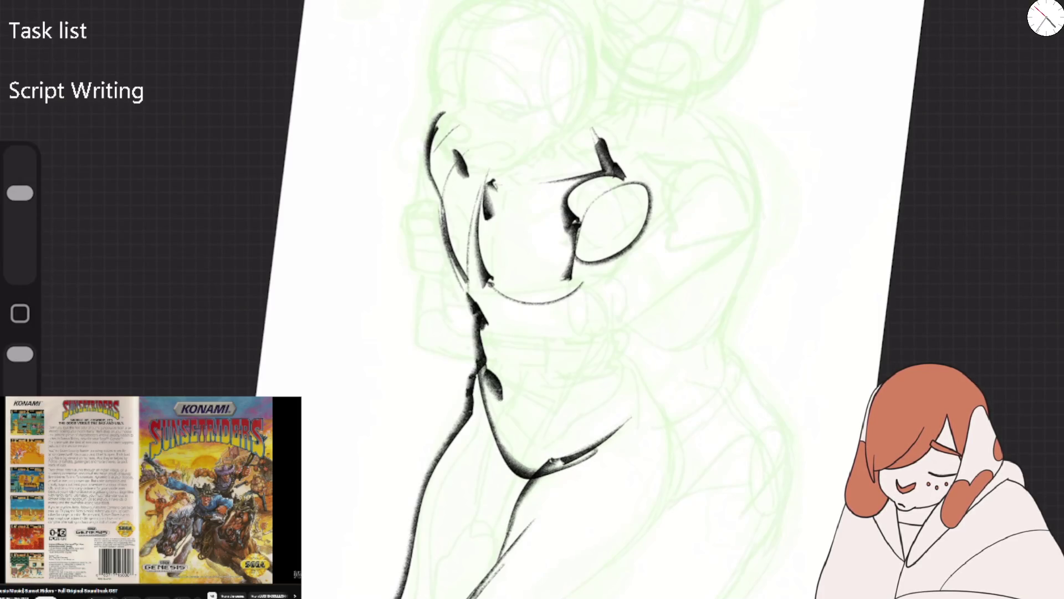
mouse_move(507, 431)
left_mouse_down()
mouse_move(608, 383)
mouse_move(610, 358)
left_mouse_up()
mouse_move(633, 247)
left_mouse_down()
mouse_move(619, 355)
mouse_move(684, 463)
mouse_move(615, 555)
mouse_move(565, 597)
left_mouse_up()
left_click_drag(518, 519, 482, 571)
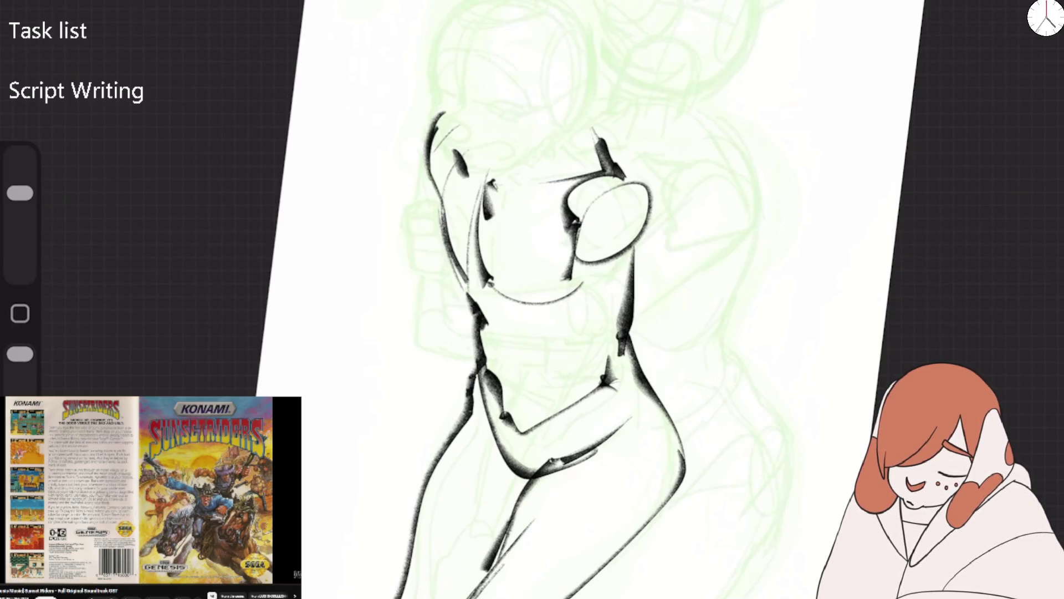
left_click_drag(573, 263, 542, 377)
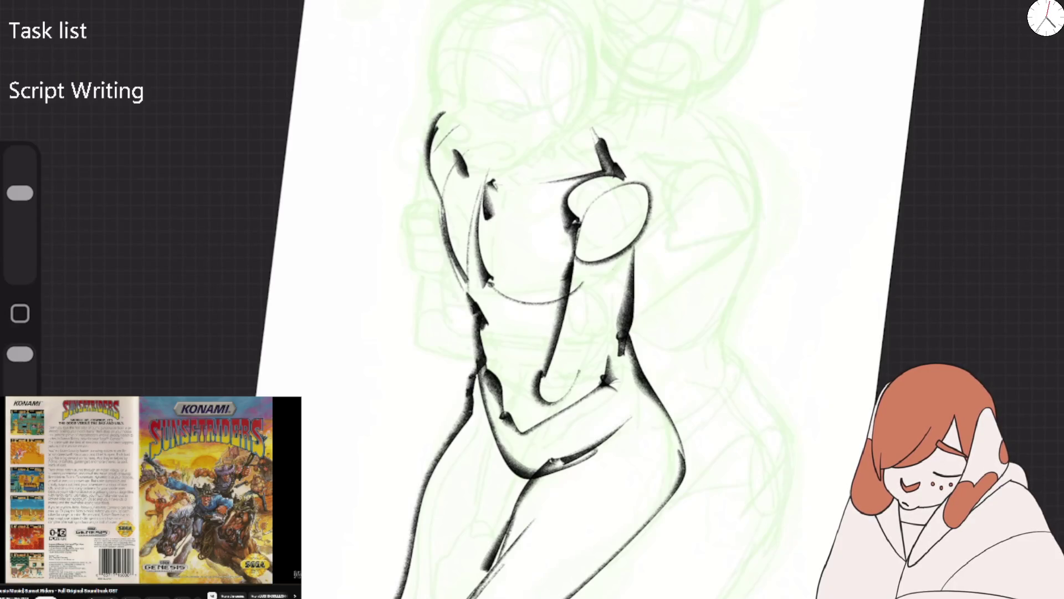
left_click_drag(635, 260, 573, 399)
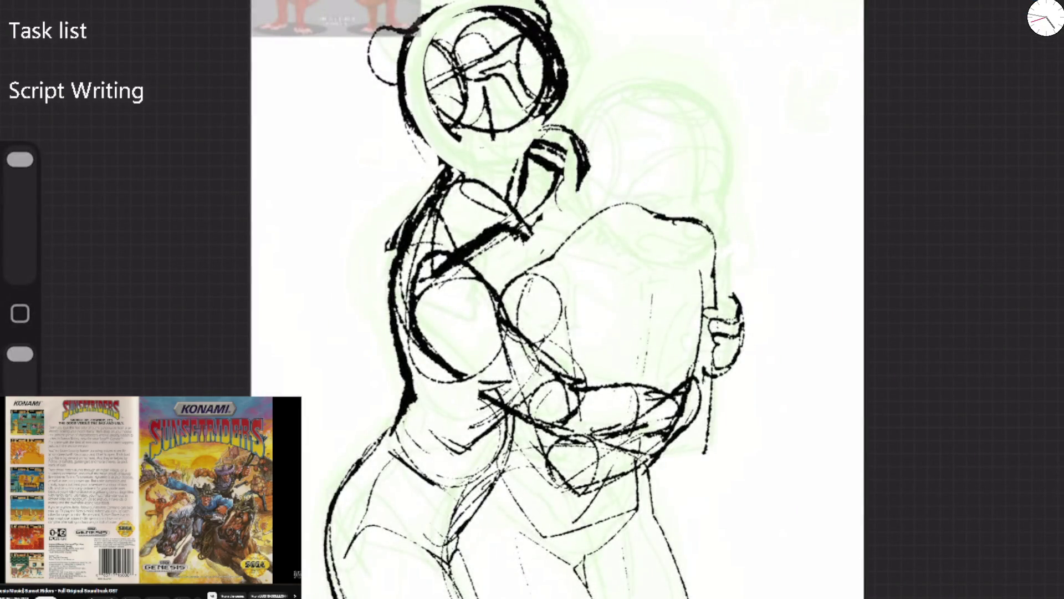
Shrink the brush and sketch black shoulder, collar and torso lines
left_click_drag(20, 159, 20, 181)
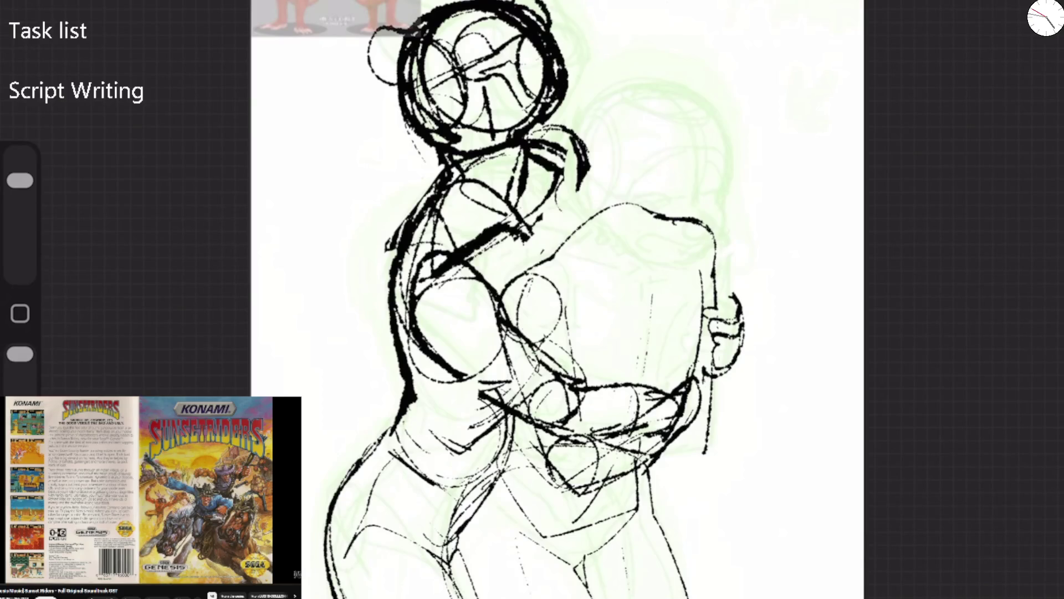
left_click_drag(461, 183, 417, 243)
left_click_drag(509, 158, 443, 205)
left_click_drag(585, 179, 586, 192)
Lower Layer 14's opacity to about 25%
key("l")
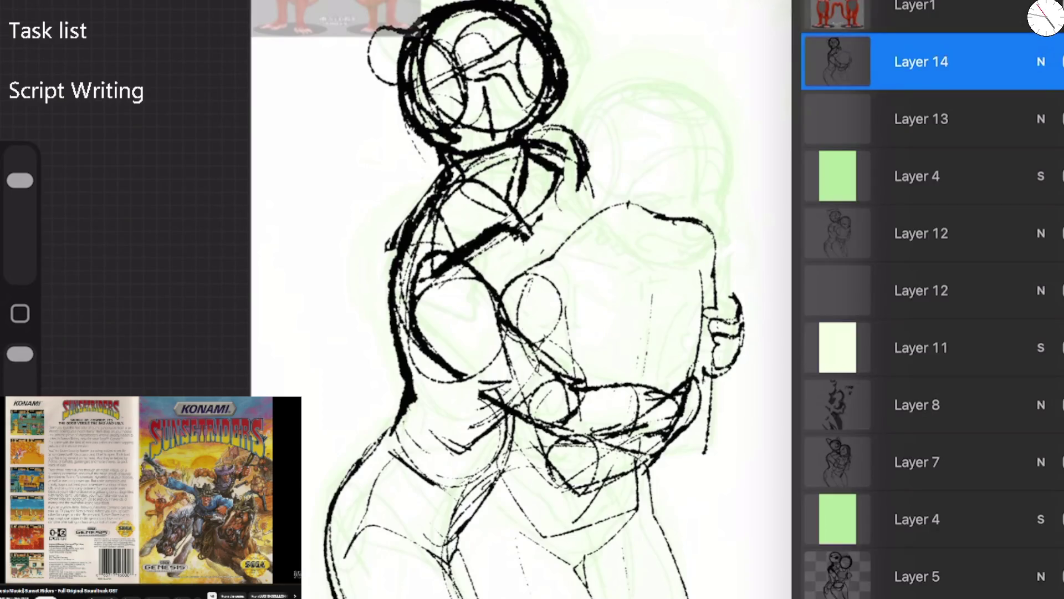
left_click(1041, 61)
mouse_move(992, 130)
left_mouse_down()
mouse_move(817, 130)
mouse_move(881, 130)
left_mouse_up()
key("l")
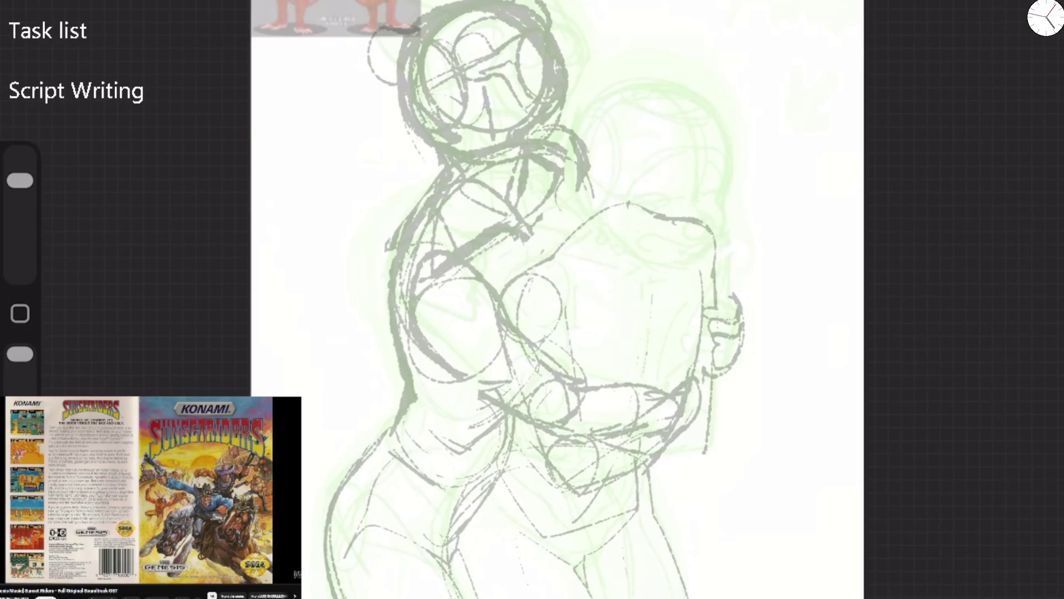
Sketch several oval strokes around the second figure's head
mouse_move(576, 133)
left_mouse_down()
mouse_move(693, 72)
mouse_move(604, 111)
mouse_move(731, 189)
mouse_move(665, 244)
left_mouse_up()
left_click_drag(610, 83, 743, 133)
left_click_drag(748, 178, 576, 244)
left_click_drag(615, 80, 753, 221)
left_click_drag(649, 83, 599, 228)
scroll(749, 189, "up", 3)
Fade Layer 14 almost completely, then raise its opacity slightly
left_click(1045, 17)
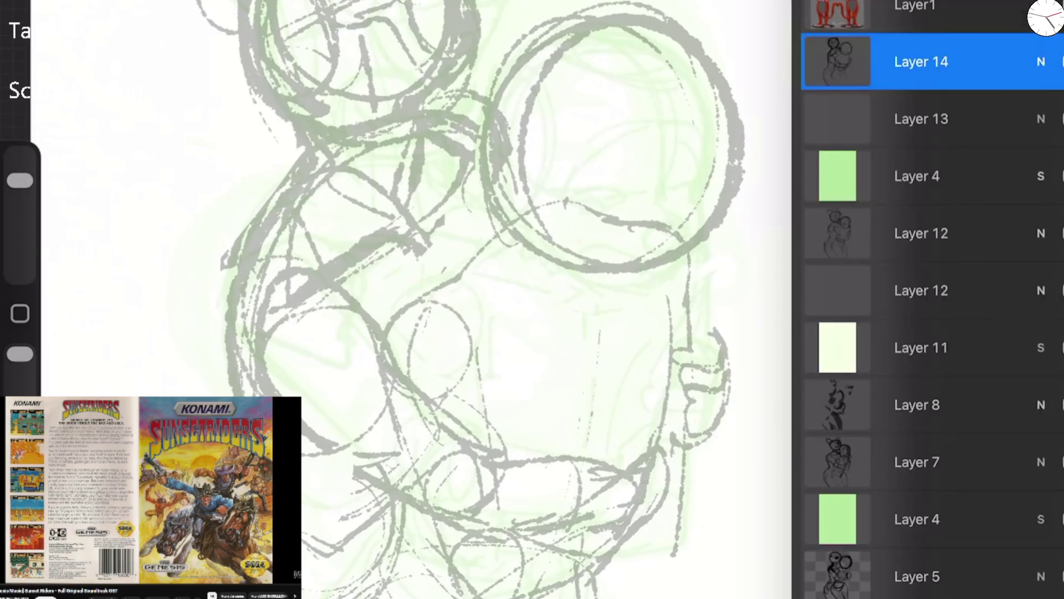
left_click(1041, 60)
mouse_move(884, 131)
left_mouse_down()
mouse_move(819, 131)
mouse_move(833, 130)
left_mouse_up()
left_click(1041, 61)
Trace the second figure's head circle edges and a vertical guide beside it
left_click_drag(673, 131, 643, 274)
left_click_drag(700, 249, 593, 293)
mouse_move(702, 235)
left_mouse_down()
mouse_move(718, 89)
mouse_move(596, 32)
left_mouse_up()
left_click_drag(571, 72, 543, 304)
left_click_drag(511, 97, 576, 319)
left_click_drag(645, 83, 685, 227)
left_click_drag(659, 34, 707, 222)
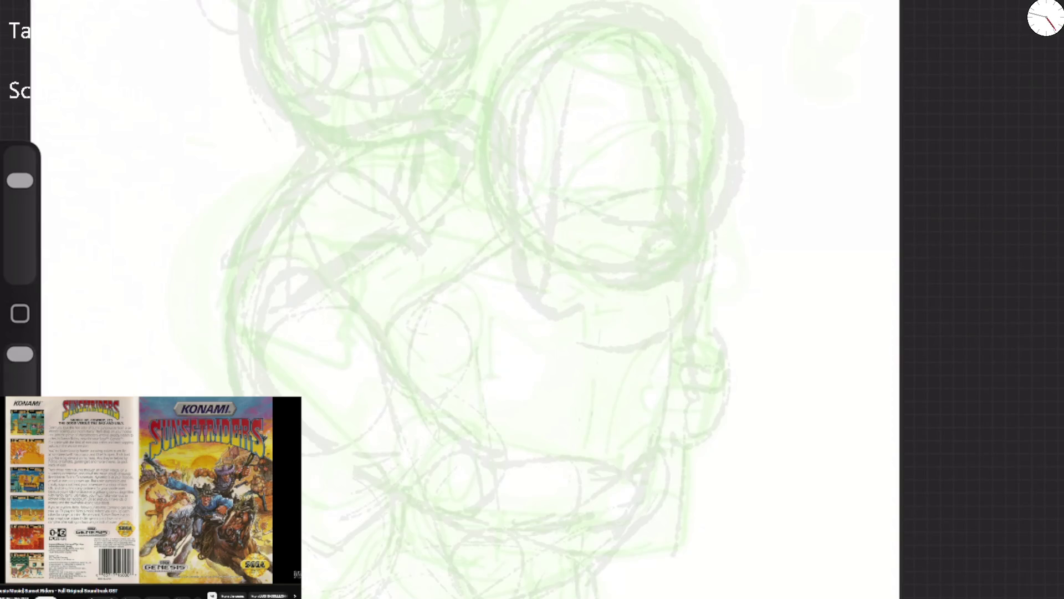
scroll(555, 277, "down", 3)
scroll(559, 299, "right", 1)
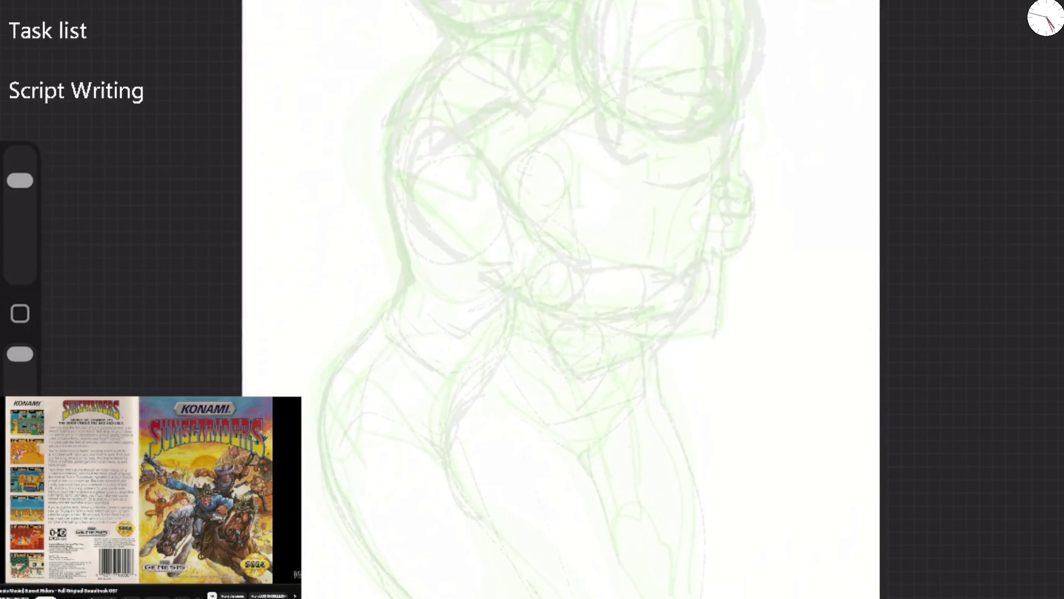
Sketch grey contours on the left figure's side, right side and torso, undoing the last stroke
mouse_move(243, 388)
left_mouse_down()
mouse_move(246, 293)
mouse_move(371, 255)
left_mouse_up()
mouse_move(338, 377)
left_mouse_down()
mouse_move(275, 303)
mouse_move(366, 313)
mouse_move(327, 588)
mouse_move(355, 549)
left_mouse_up()
left_click_drag(752, 229, 717, 446)
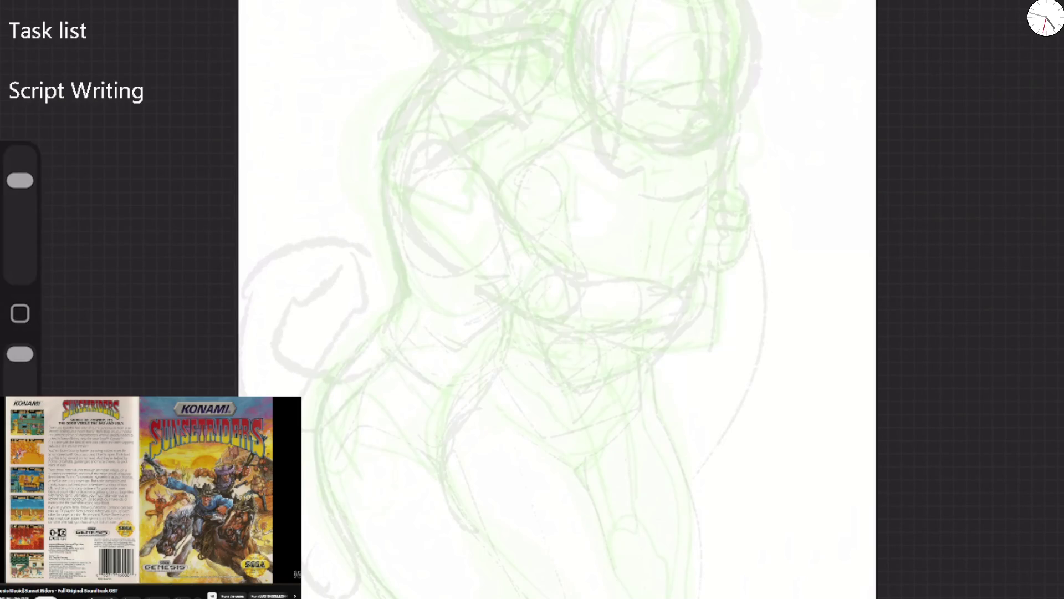
left_click_drag(715, 351, 657, 366)
left_click_drag(723, 299, 720, 349)
left_click_drag(670, 223, 650, 274)
left_click_drag(689, 202, 658, 280)
left_click_drag(614, 389, 601, 449)
mouse_move(677, 370)
left_mouse_down()
mouse_move(640, 454)
mouse_move(618, 563)
left_mouse_up()
key("ctrl+z")
key("ctrl+z")
key("ctrl+z")
Sketch a grey V and curves on the lower figure plus side strokes
left_click_drag(562, 390, 575, 448)
left_click_drag(588, 347, 620, 546)
left_click_drag(653, 395, 623, 546)
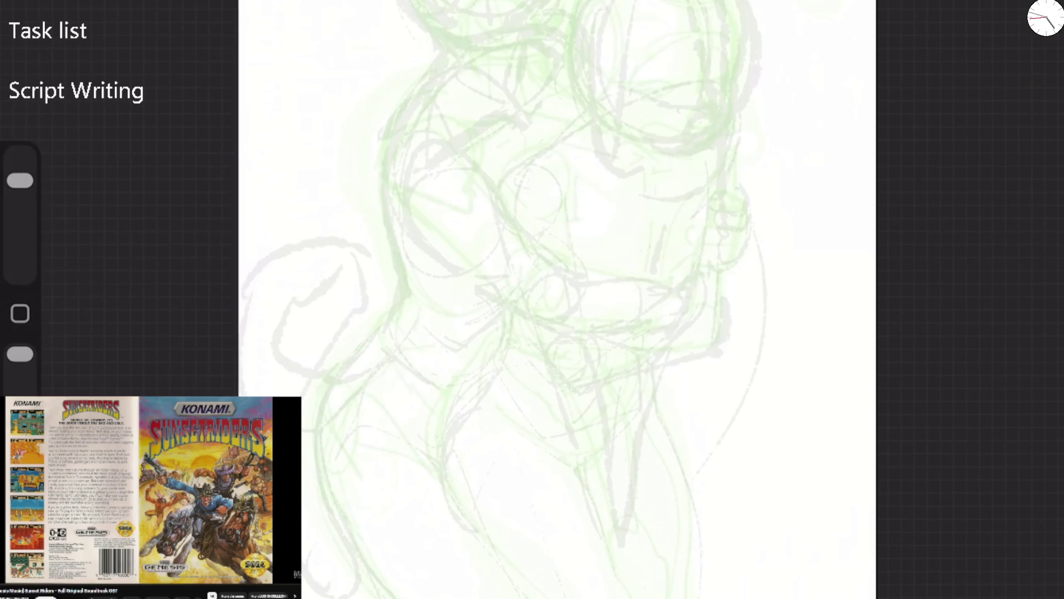
left_click_drag(672, 345, 622, 519)
key("ctrl+z")
key("ctrl+z")
left_click_drag(704, 294, 705, 351)
left_click_drag(510, 340, 548, 375)
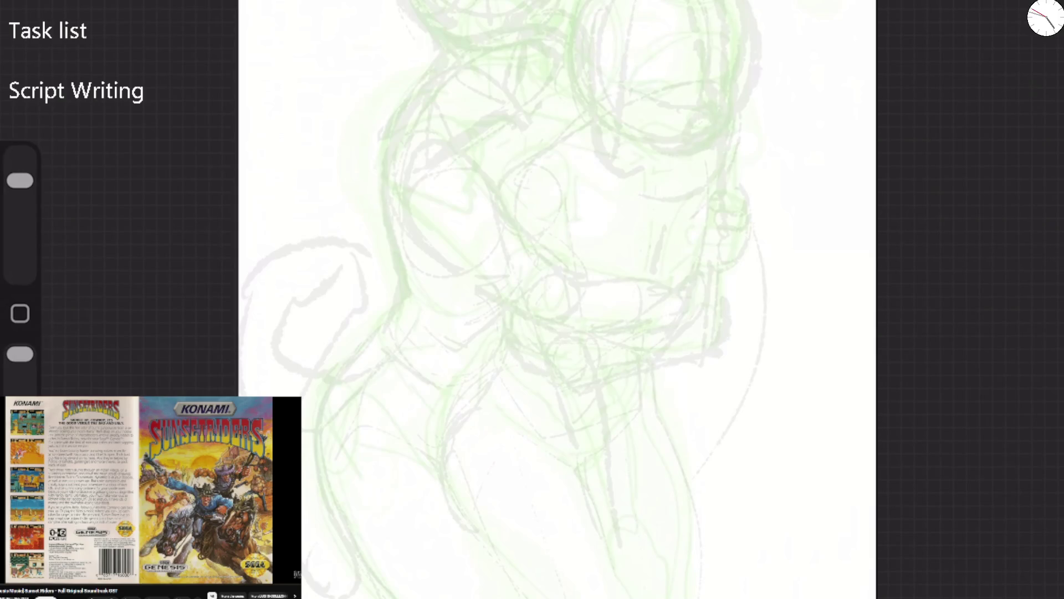
mouse_move(599, 507)
left_mouse_down()
mouse_move(642, 522)
mouse_move(651, 597)
mouse_move(616, 596)
left_mouse_up()
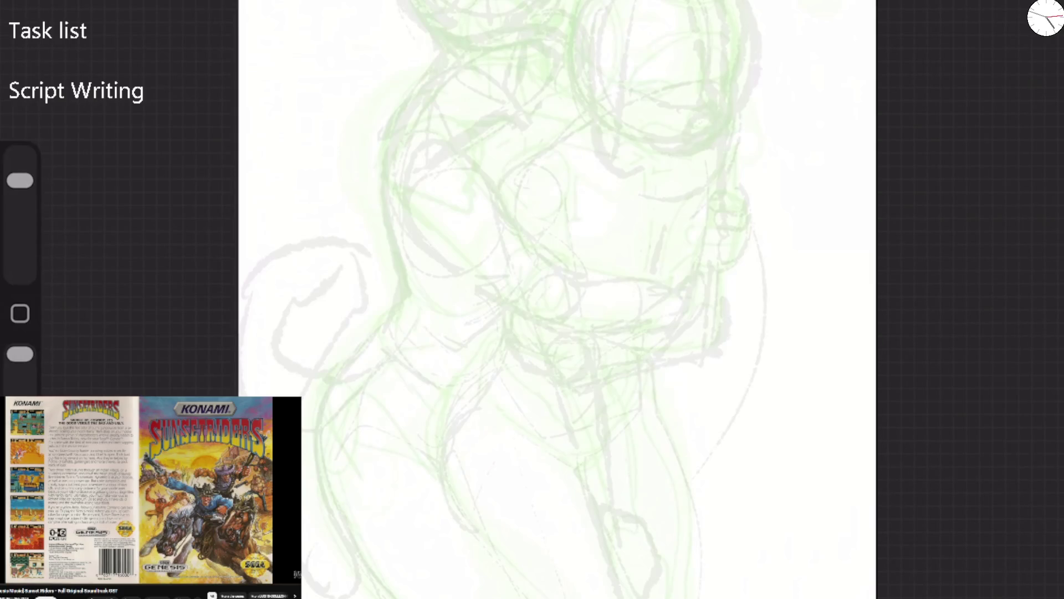
Add a new empty Layer 15 above Layer 14, then undo a test loop stroke
key("l")
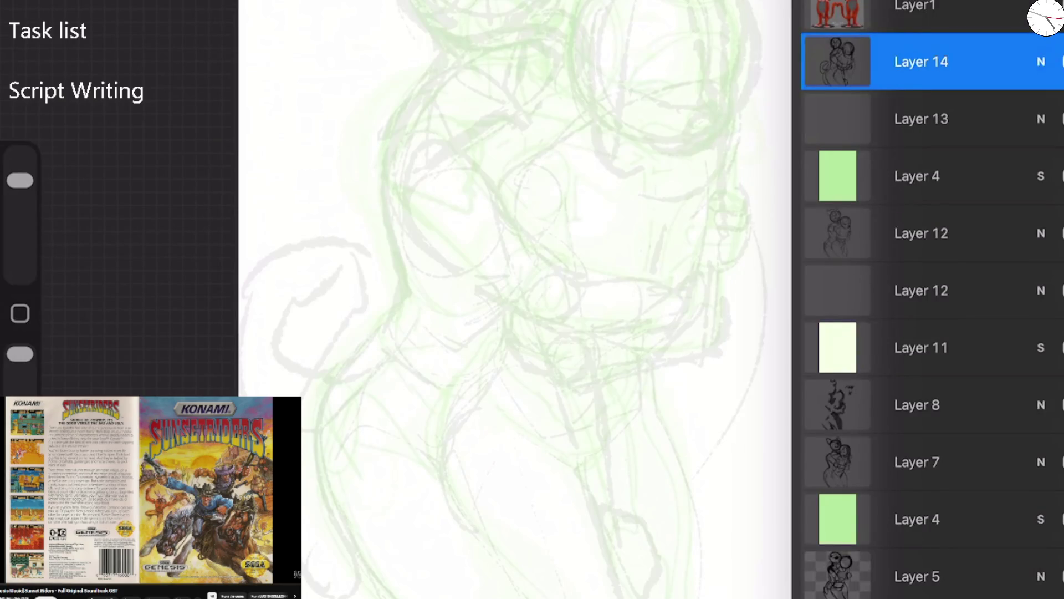
key("super+plus")
key("l")
mouse_move(548, 157)
left_mouse_down()
mouse_move(563, 244)
mouse_move(588, 173)
left_mouse_up()
scroll(533, 222, "up", 3)
key("ctrl+z")
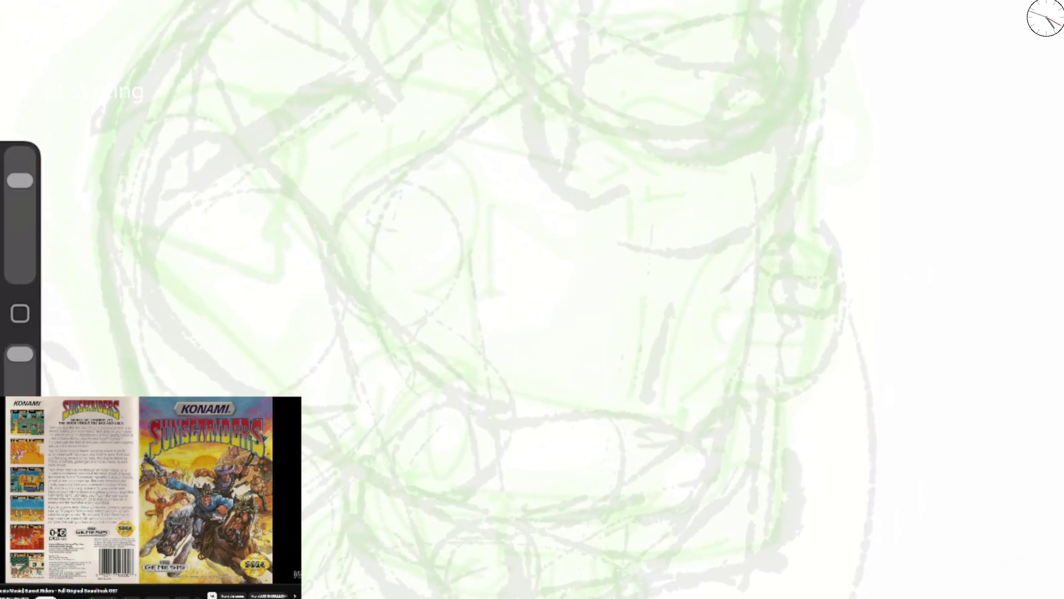
Browse the Doxy Cleanup, Doxy Sketcher and Doxy Marker brush sets in the Brush Library
key("b")
scroll(755, 222, "up", 1)
left_click(755, 147)
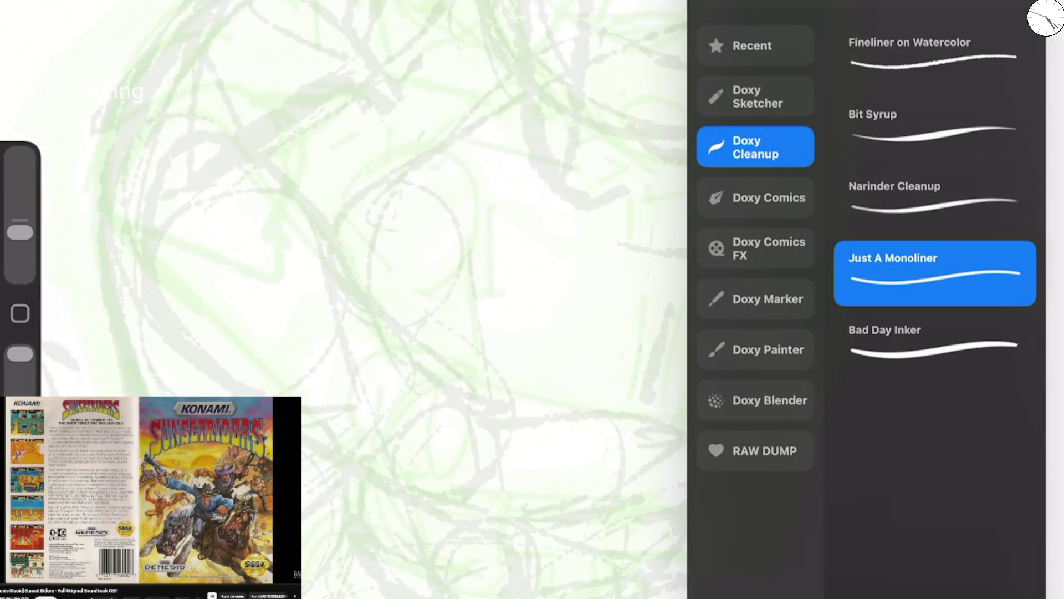
left_click(755, 197)
left_click(755, 96)
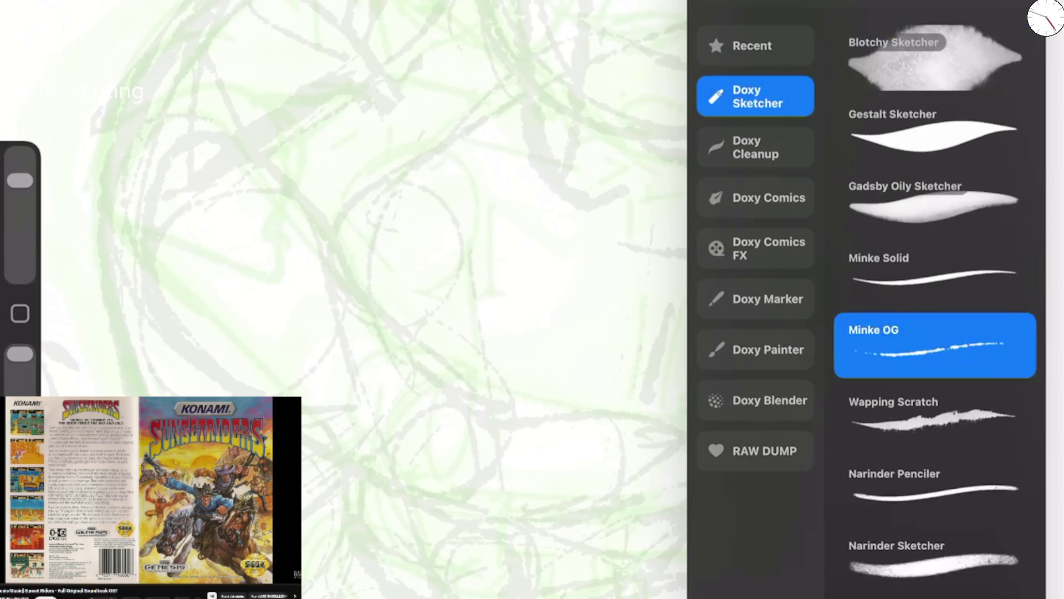
scroll(935, 299, "down", 5)
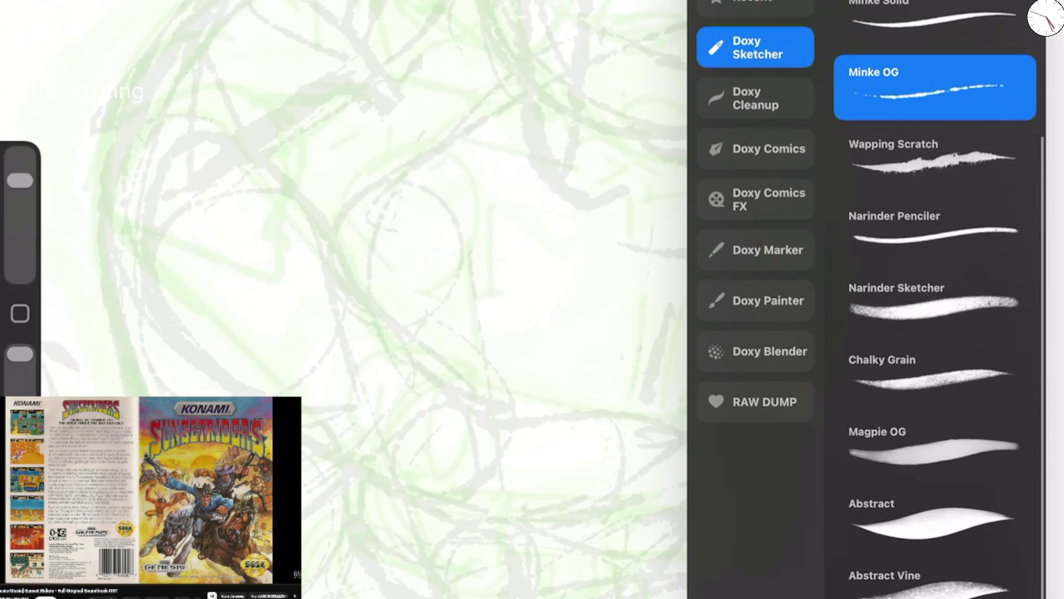
left_click(755, 300)
left_click(755, 249)
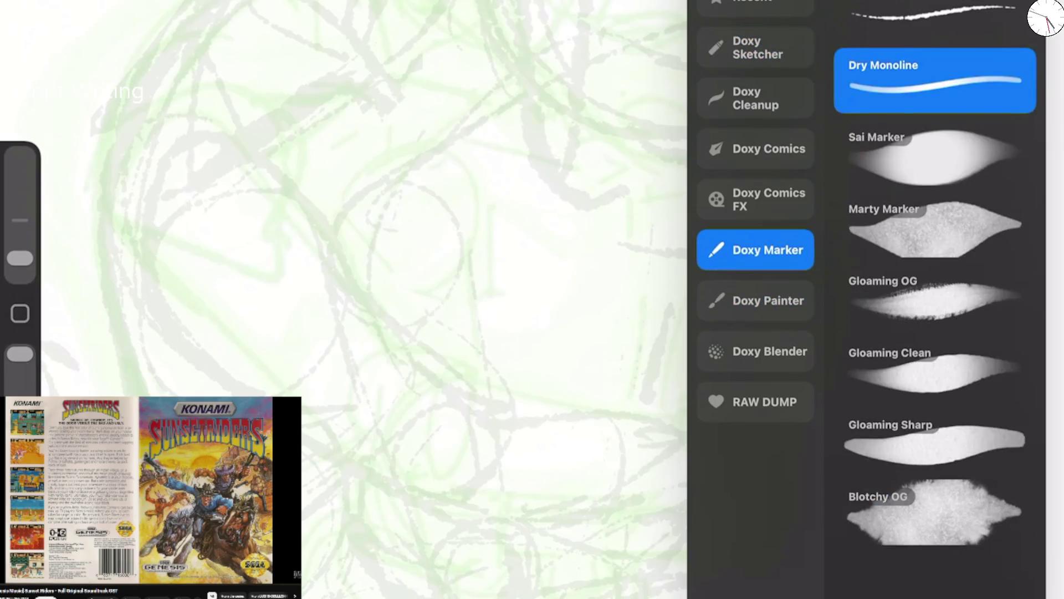
left_click(935, 16)
Compare the Marty and Gloaming markers, then test and undo the Sai Marker brush
left_click(935, 224)
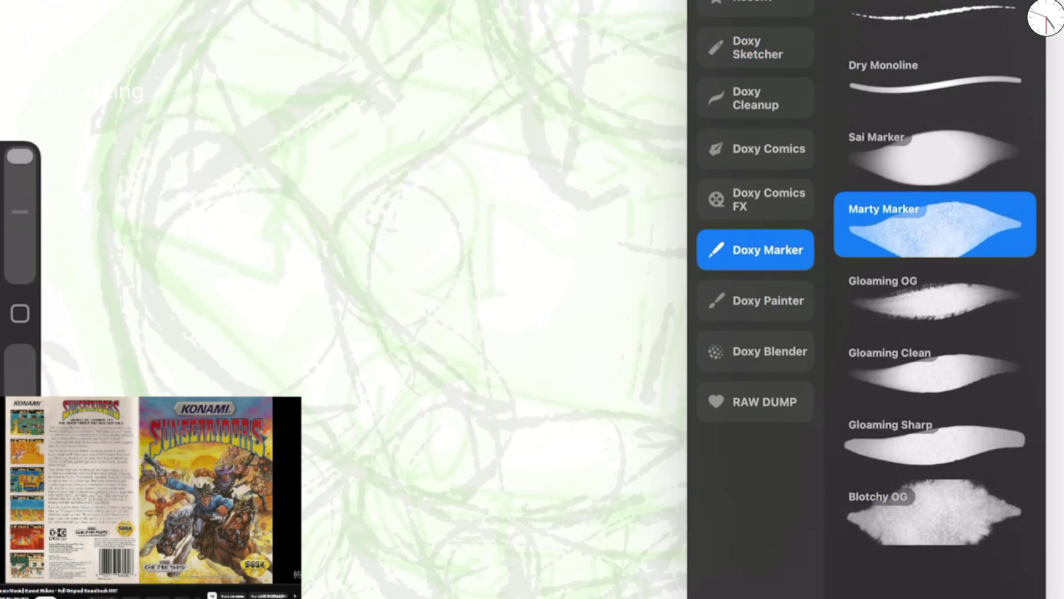
left_click(936, 440)
left_click(935, 512)
left_click(935, 369)
left_click(935, 296)
left_click(935, 225)
left_click(935, 224)
left_click(935, 152)
mouse_move(613, 261)
left_mouse_down()
mouse_move(646, 321)
mouse_move(820, 161)
left_mouse_up()
key("ctrl+z")
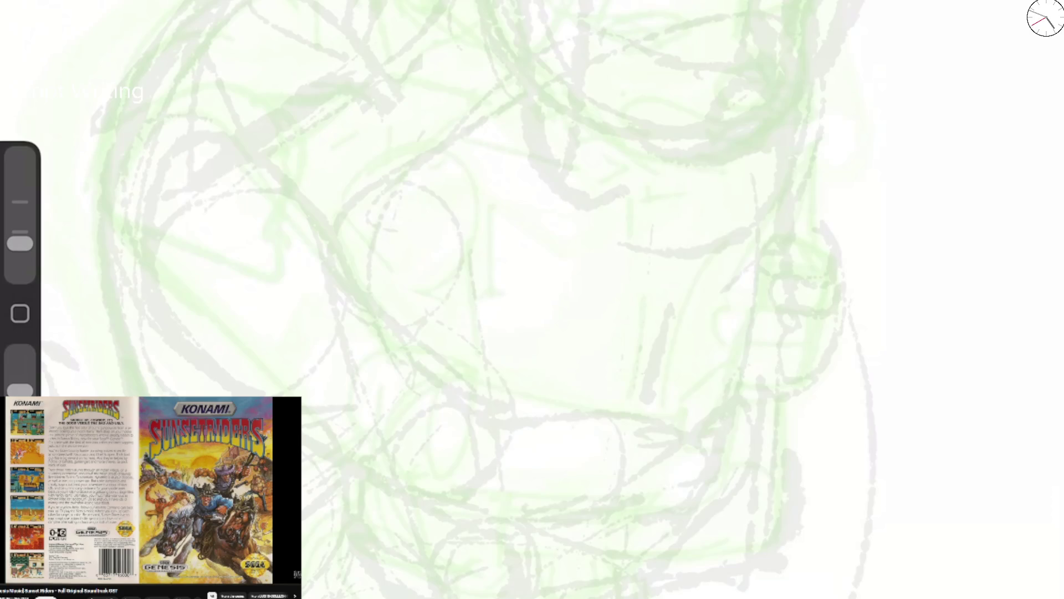
Browse the Doxy Marker, Comics, Cleanup, Comics FX and Sketcher brush sets
key("b")
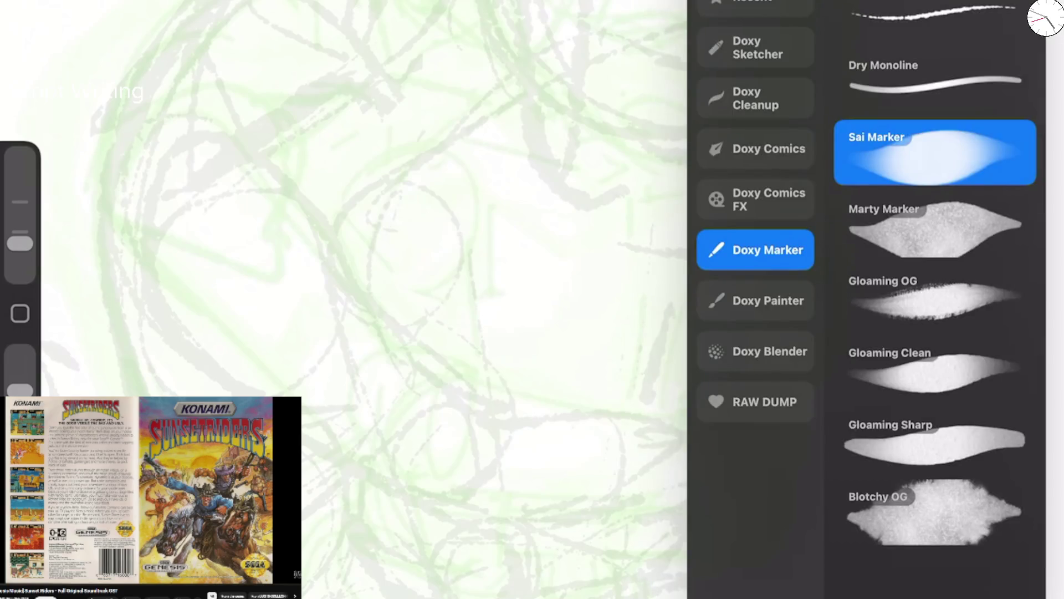
left_click(935, 19)
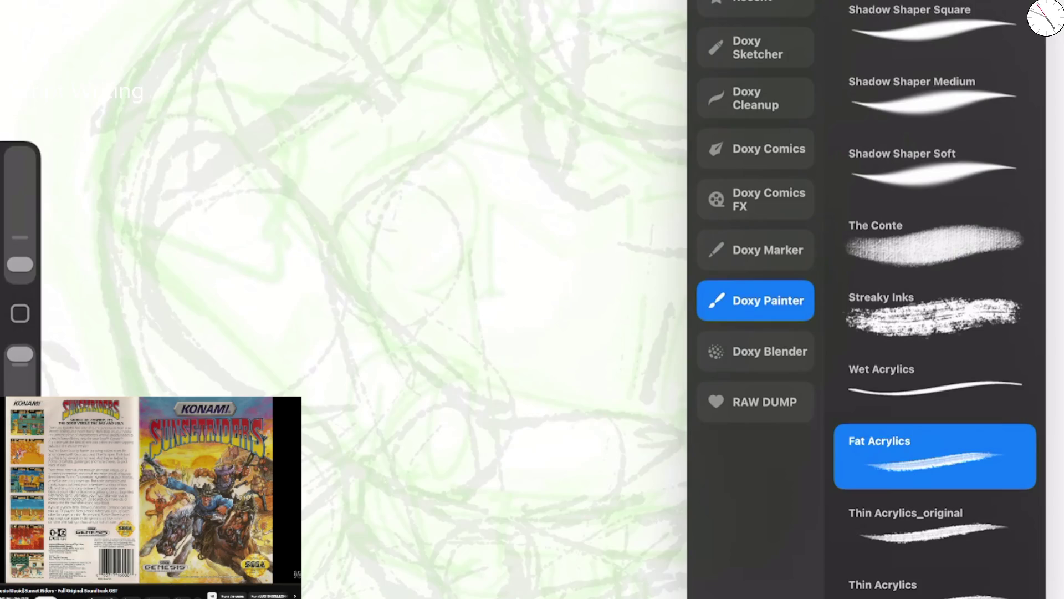
left_click(755, 199)
left_click(755, 249)
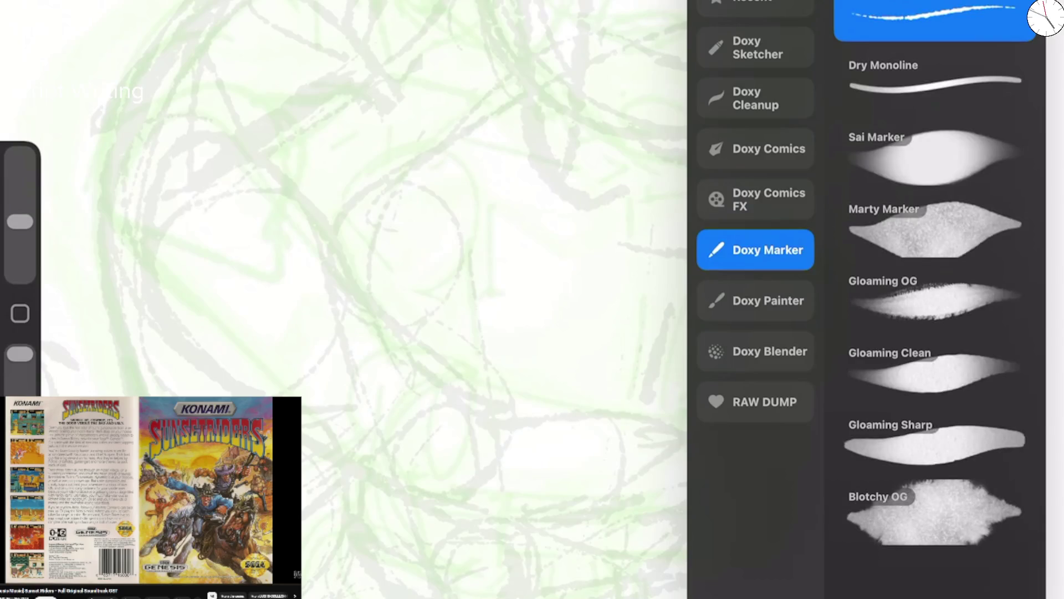
left_click(755, 199)
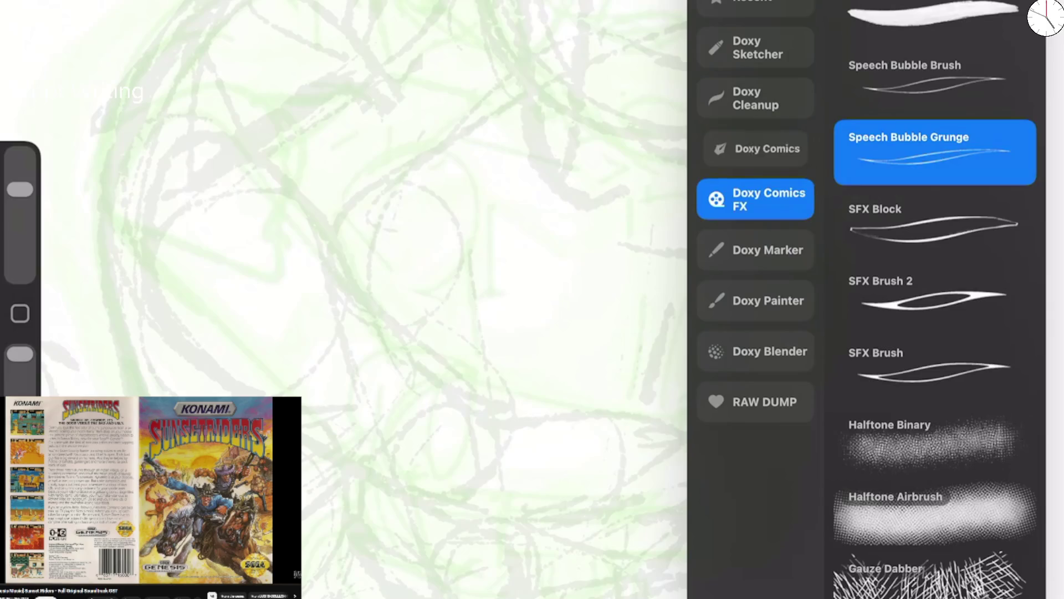
left_click(756, 149)
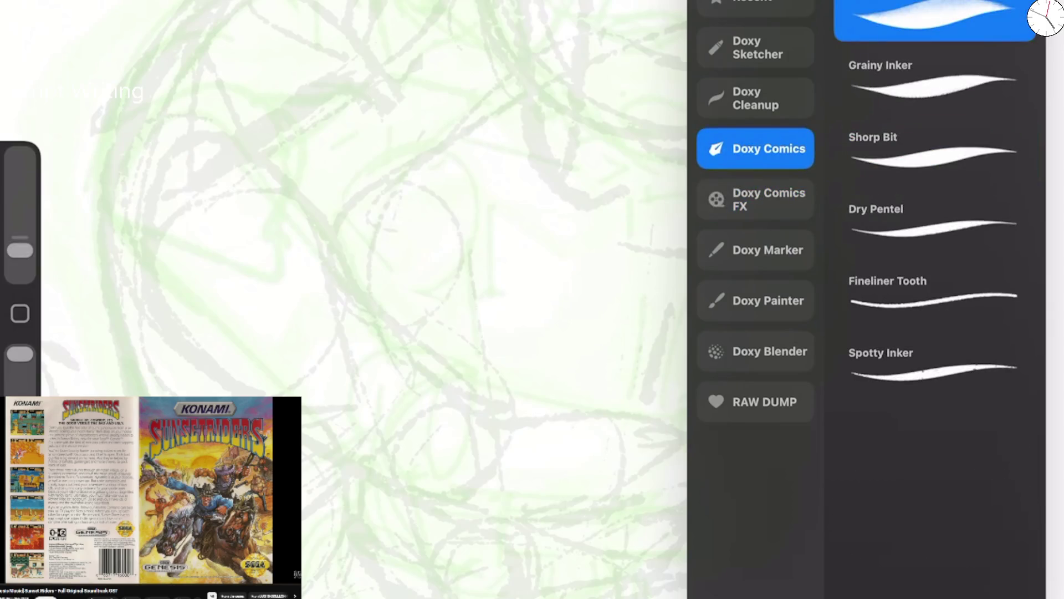
left_click(756, 98)
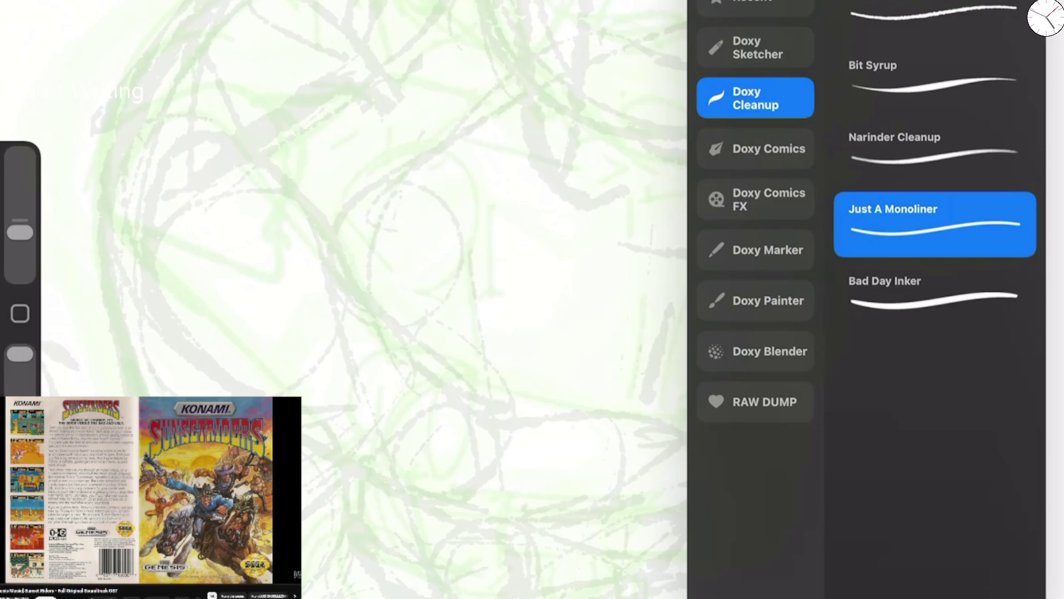
left_click(755, 199)
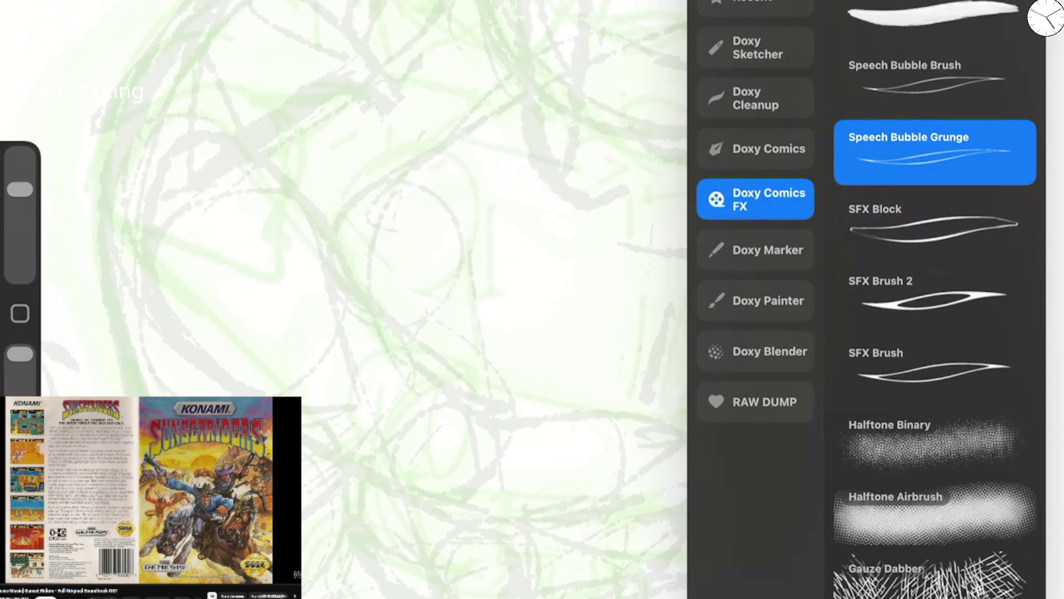
left_click(755, 98)
left_click(756, 48)
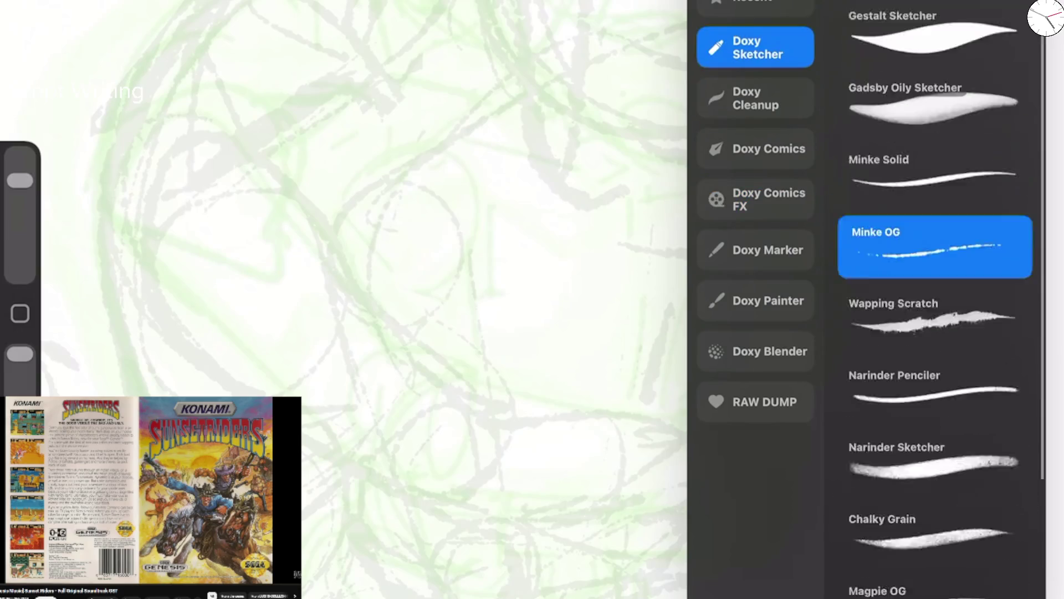
scroll(936, 300, "down", 4)
left_click(882, 311)
Choose the Magpie OG brush, undo the test strokes, and set its opacity to 78%
left_click(935, 383)
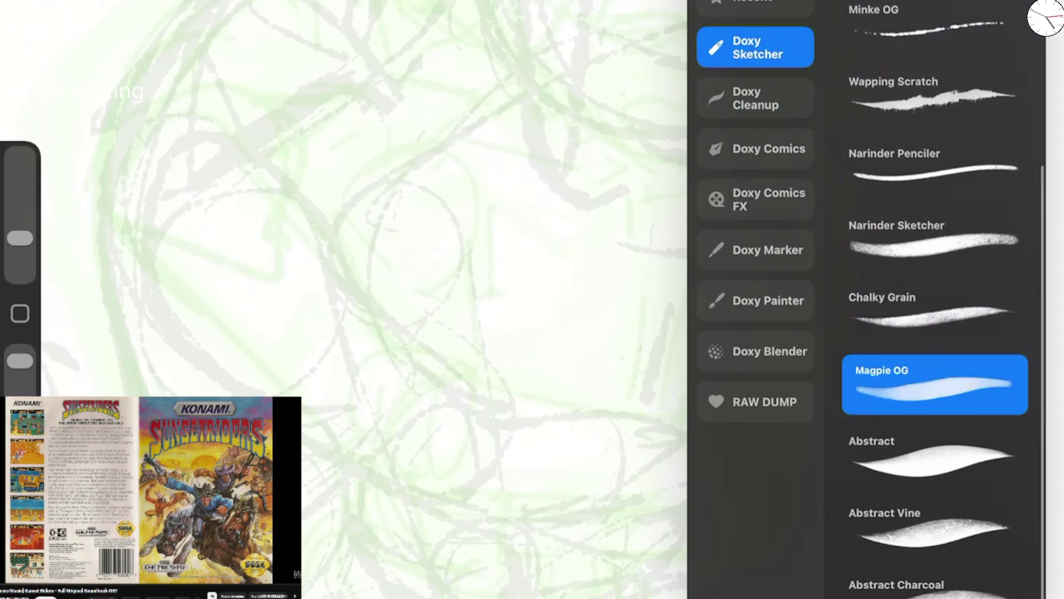
left_click_drag(532, 329, 641, 360)
left_click_drag(523, 261, 552, 509)
left_click_drag(659, 355, 509, 490)
left_click_drag(555, 332, 673, 332)
key("ctrl+z")
left_click_drag(20, 354, 20, 376)
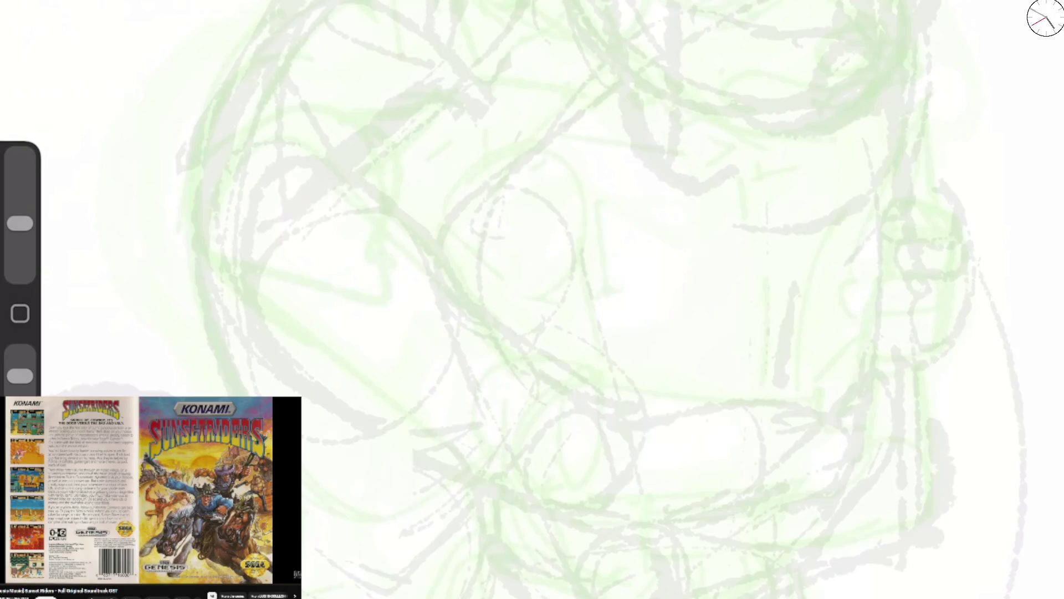
scroll(532, 299, "down", 3)
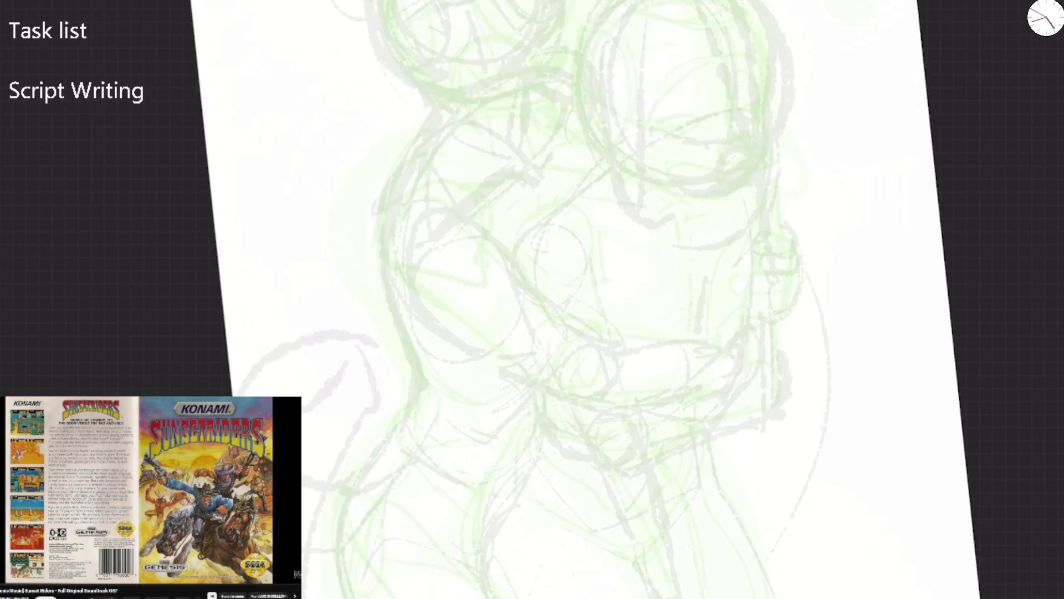
scroll(532, 299, "up", 2)
left_click_drag(585, 64, 471, 216)
left_click_drag(20, 224, 20, 195)
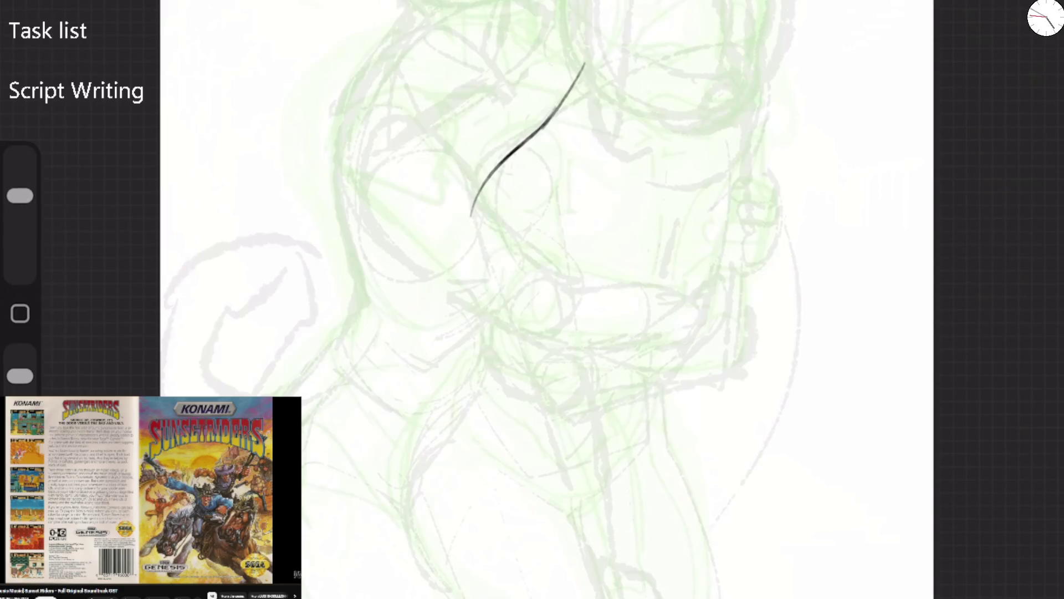
key("ctrl+z")
mouse_move(494, 231)
left_mouse_down()
mouse_move(502, 150)
mouse_move(571, 83)
mouse_move(670, 53)
mouse_move(674, 69)
left_mouse_up()
mouse_move(686, 21)
left_mouse_down()
mouse_move(676, 69)
mouse_move(745, 72)
mouse_move(759, 111)
mouse_move(725, 267)
left_mouse_up()
mouse_move(543, 162)
left_mouse_down()
mouse_move(569, 161)
mouse_move(679, 208)
mouse_move(715, 121)
mouse_move(742, 143)
mouse_move(721, 261)
mouse_move(651, 319)
left_mouse_up()
mouse_move(536, 195)
left_mouse_down()
mouse_move(532, 218)
mouse_move(715, 116)
mouse_move(582, 321)
mouse_move(571, 307)
left_mouse_up()
mouse_move(541, 250)
left_mouse_down()
mouse_move(546, 280)
mouse_move(632, 395)
mouse_move(669, 339)
left_mouse_up()
left_click_drag(675, 163, 652, 352)
mouse_move(531, 272)
left_mouse_down()
mouse_move(540, 308)
mouse_move(718, 265)
mouse_move(688, 319)
left_mouse_up()
mouse_move(540, 292)
left_mouse_down()
mouse_move(430, 499)
mouse_move(443, 538)
left_mouse_up()
mouse_move(463, 388)
left_mouse_down()
mouse_move(471, 443)
mouse_move(535, 482)
left_mouse_up()
key("ctrl+z")
key("e")
left_click_drag(637, 208, 587, 280)
left_click_drag(631, 183, 512, 341)
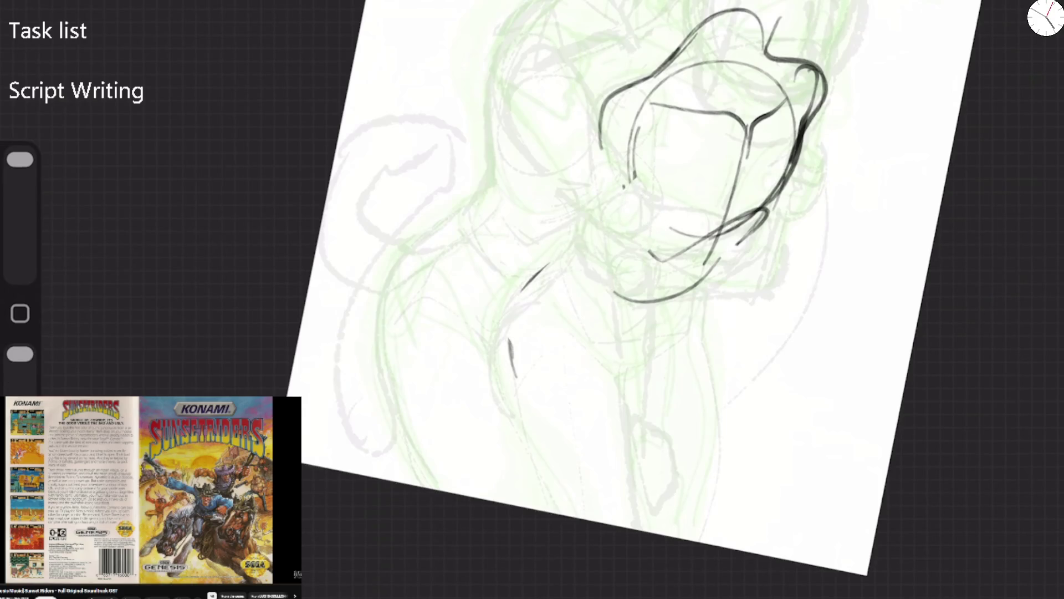
left_click_drag(620, 294, 793, 161)
mouse_move(737, 194)
left_mouse_down()
mouse_move(809, 117)
mouse_move(715, 28)
mouse_move(626, 147)
left_mouse_up()
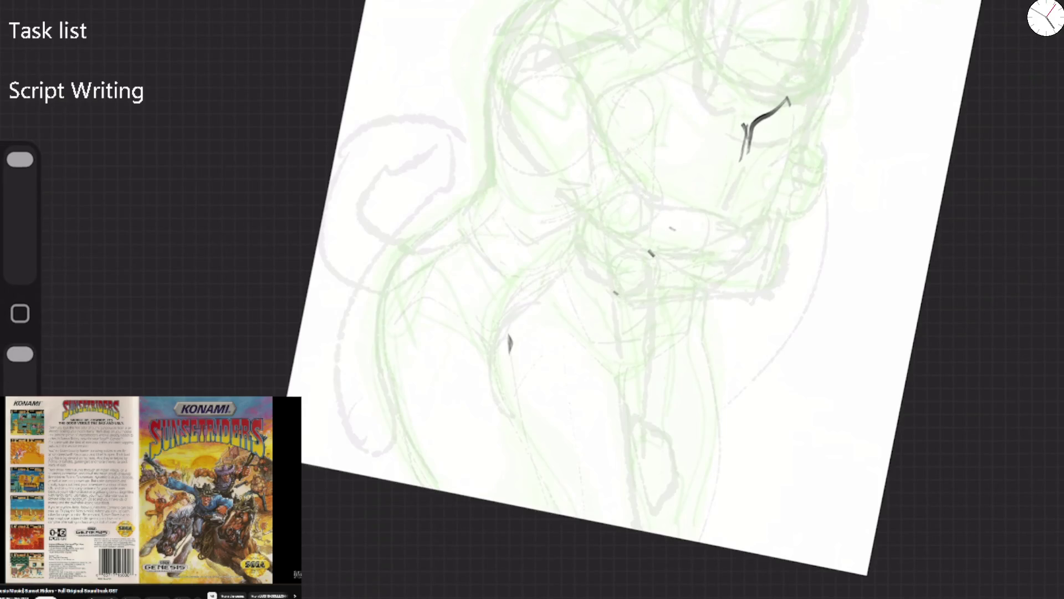
left_click_drag(787, 100, 743, 161)
left_click_drag(657, 249, 647, 258)
left_click_drag(511, 332, 511, 354)
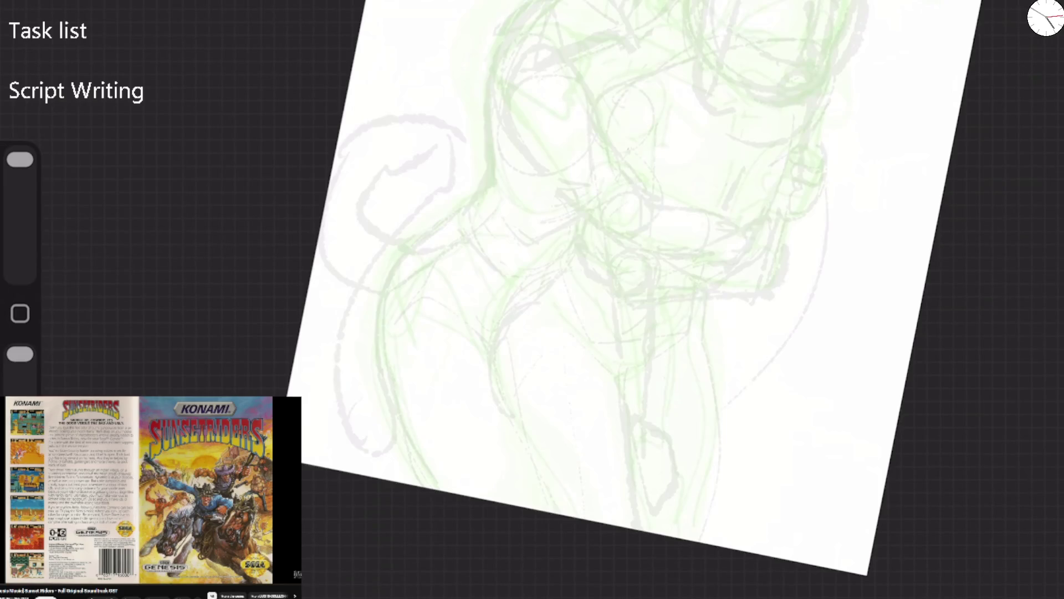
key("e")
Ink the left shoulder contour, the left hip and leg curve, and the torso curve
mouse_move(485, 187)
left_mouse_down()
mouse_move(455, 289)
mouse_move(471, 323)
left_mouse_up()
mouse_move(462, 212)
left_mouse_down()
mouse_move(390, 293)
mouse_move(383, 328)
mouse_move(462, 495)
left_mouse_up()
key("ctrl+z")
key("ctrl+z")
key("ctrl+z")
mouse_move(497, 56)
left_mouse_down()
mouse_move(487, 221)
mouse_move(416, 281)
mouse_move(383, 332)
mouse_move(413, 468)
mouse_move(444, 490)
left_mouse_up()
mouse_move(399, 304)
left_mouse_down()
mouse_move(498, 392)
mouse_move(568, 516)
left_mouse_up()
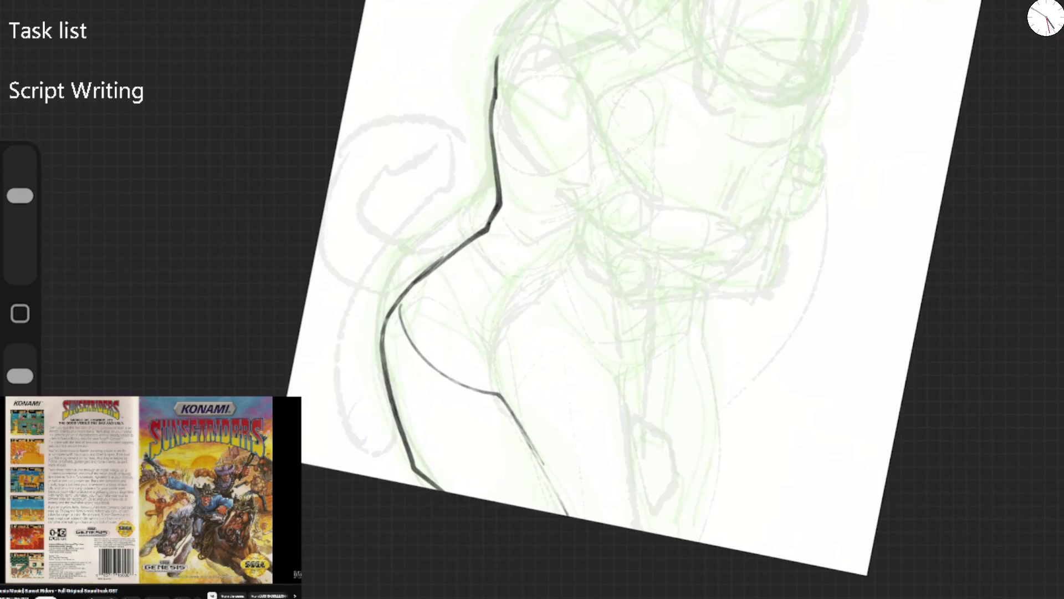
mouse_move(500, 391)
left_mouse_down()
mouse_move(494, 348)
mouse_move(526, 289)
mouse_move(582, 252)
left_mouse_up()
mouse_move(546, 285)
left_mouse_down()
mouse_move(566, 265)
mouse_move(601, 120)
mouse_move(687, 49)
mouse_move(813, 36)
mouse_move(830, 58)
mouse_move(768, 222)
mouse_move(715, 269)
mouse_move(622, 391)
left_mouse_up()
Ink the V-shaped lower body, waist, right side, right leg, left thigh, right hip and chest
left_click_drag(578, 254, 578, 280)
mouse_move(567, 277)
left_mouse_down()
mouse_move(621, 370)
mouse_move(682, 264)
left_mouse_up()
mouse_move(635, 358)
left_mouse_down()
mouse_move(723, 247)
mouse_move(752, 149)
left_mouse_up()
left_click_drag(595, 320, 703, 291)
mouse_move(713, 265)
left_mouse_down()
mouse_move(682, 339)
mouse_move(690, 528)
left_mouse_up()
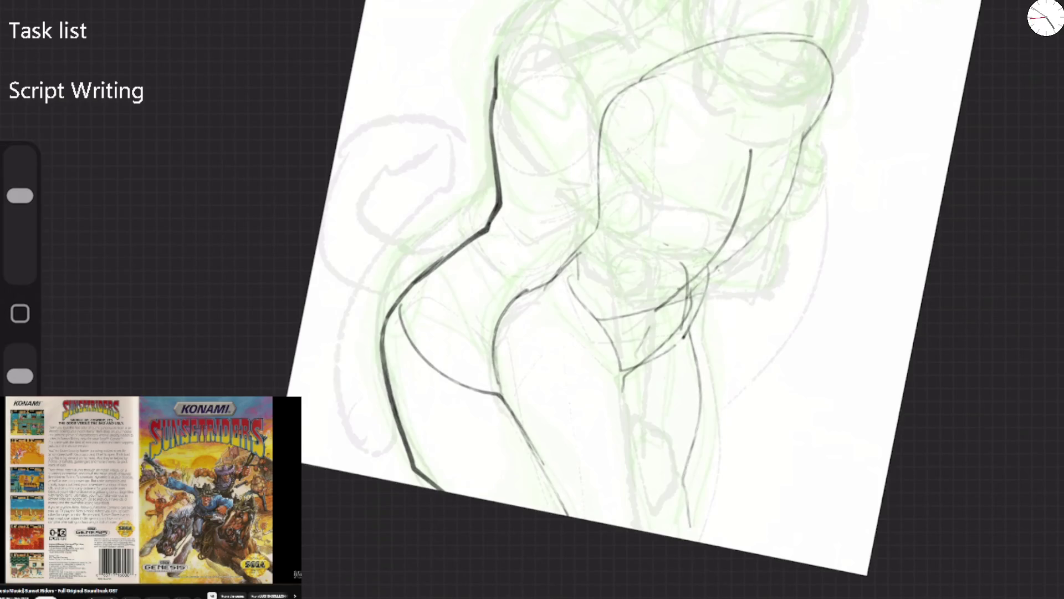
mouse_move(556, 269)
left_mouse_down()
mouse_move(525, 306)
mouse_move(503, 427)
left_mouse_up()
left_click_drag(533, 294, 499, 397)
left_click_drag(555, 275, 506, 362)
left_click_drag(567, 335, 621, 370)
left_click_drag(630, 381, 712, 271)
mouse_move(585, 223)
left_mouse_down()
mouse_move(637, 294)
mouse_move(727, 257)
left_mouse_up()
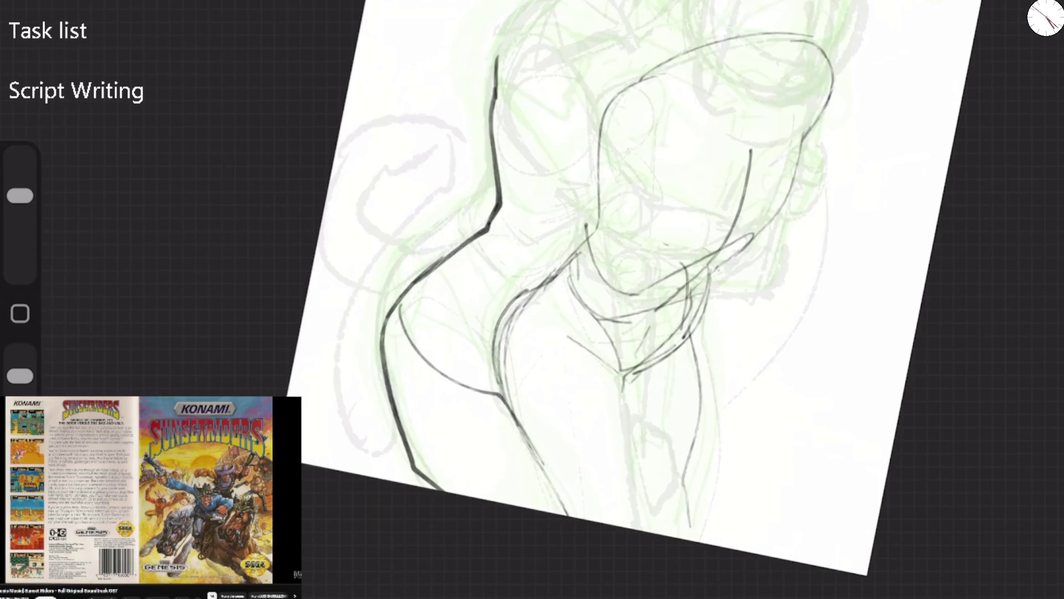
Redraw the left body contour, shoulder circle, torso diagonal, forearm and elbow circle
scroll(638, 300, "up", 2)
left_click_drag(462, 172, 482, 283)
left_click_drag(475, 151, 459, 176)
left_click_drag(450, 201, 465, 188)
key("ctrl+z")
key("ctrl+z")
key("ctrl+z")
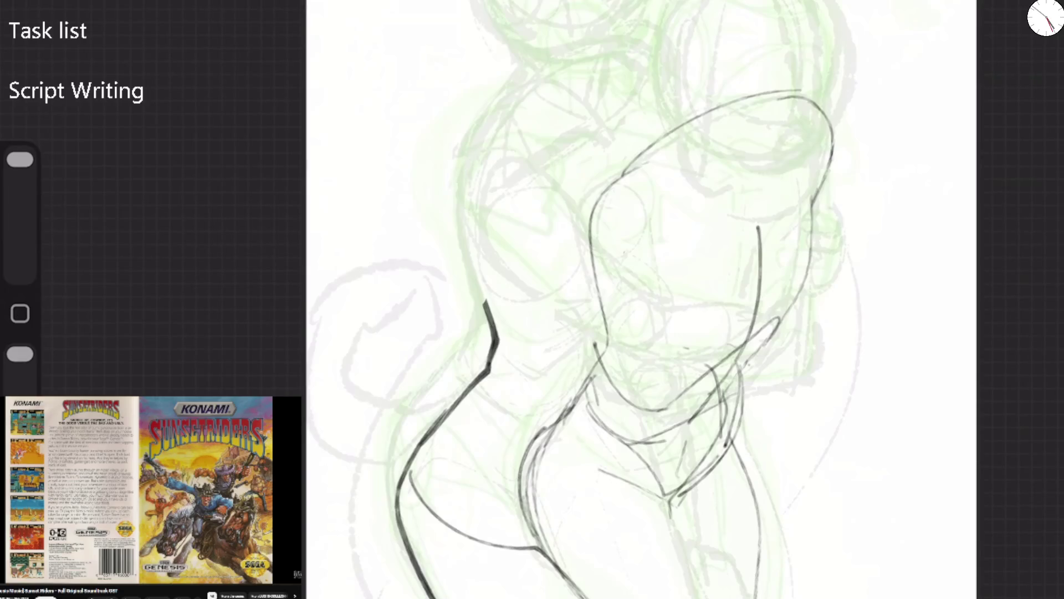
mouse_move(524, 60)
left_mouse_down()
mouse_move(463, 183)
mouse_move(471, 166)
left_mouse_up()
left_click_drag(453, 222, 482, 305)
left_click_drag(519, 182, 548, 204)
left_click_drag(461, 231, 609, 338)
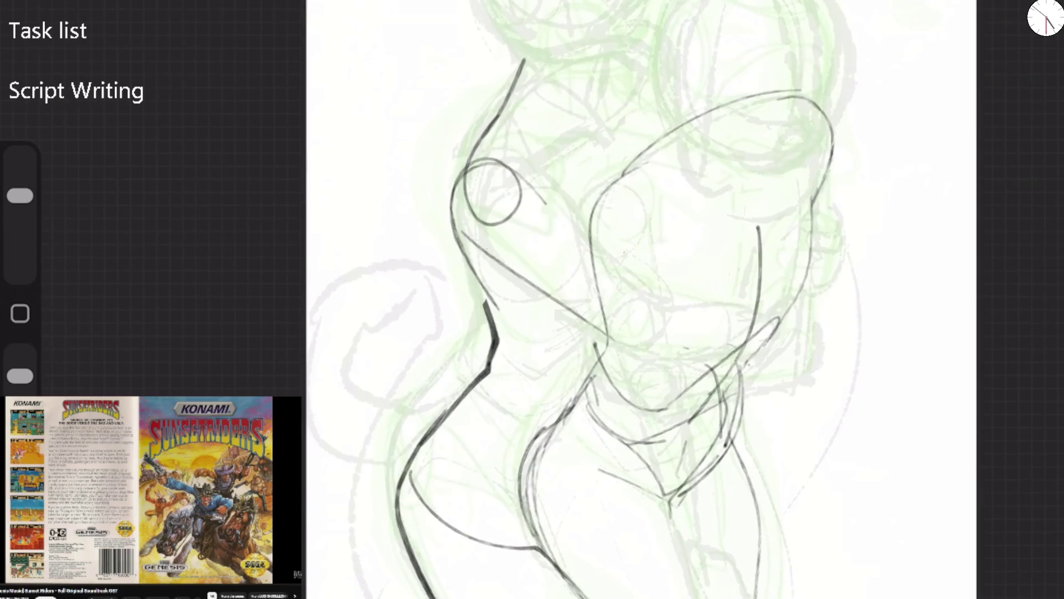
left_click_drag(524, 161, 603, 284)
mouse_move(609, 272)
left_mouse_down()
mouse_move(647, 304)
mouse_move(602, 341)
left_mouse_up()
left_click_drag(645, 299, 643, 331)
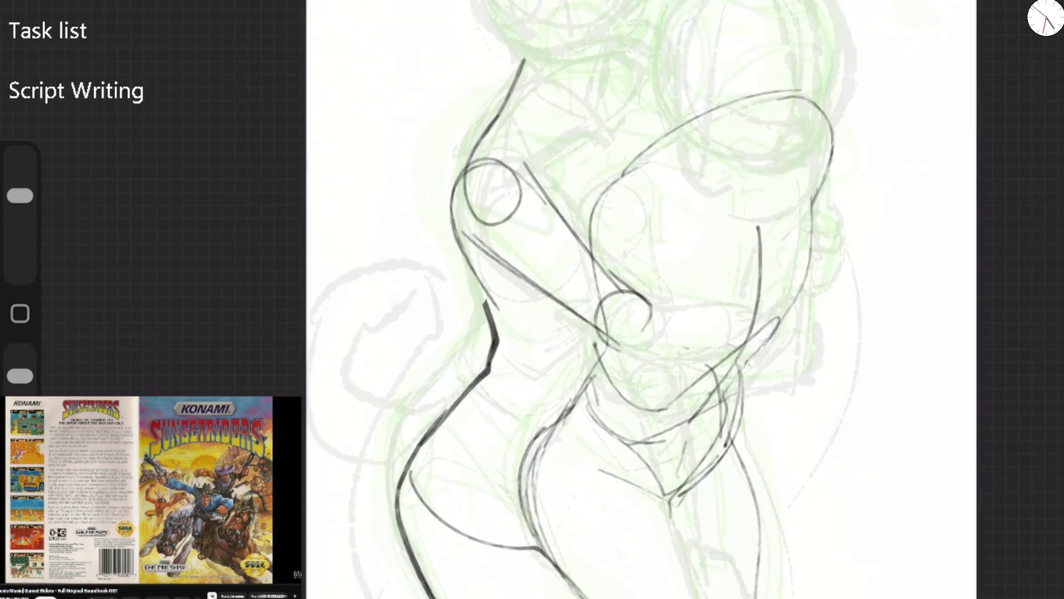
With the canvas flipped horizontally, sketch lines from the elbow, the jaw curve and neck lines
left_click(111, 324)
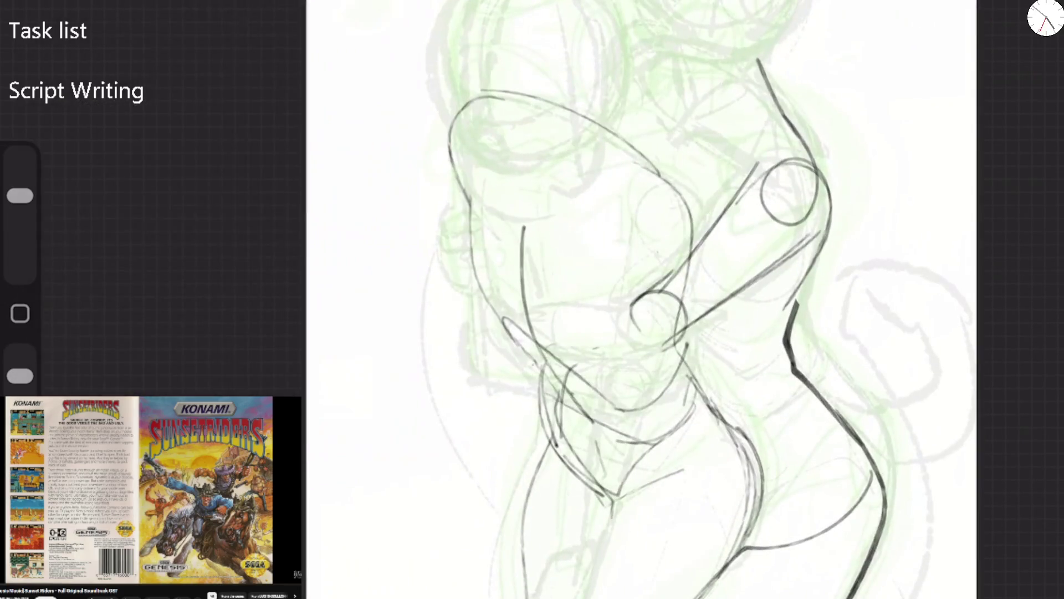
mouse_move(638, 302)
left_mouse_down()
mouse_move(505, 318)
mouse_move(535, 366)
left_mouse_up()
mouse_move(514, 350)
left_mouse_down()
mouse_move(610, 363)
mouse_move(682, 319)
left_mouse_up()
left_click_drag(543, 331, 672, 300)
mouse_move(494, 325)
left_mouse_down()
mouse_move(524, 315)
mouse_move(480, 328)
left_mouse_up()
mouse_move(477, 317)
left_mouse_down()
mouse_move(485, 363)
mouse_move(536, 370)
mouse_move(539, 382)
left_mouse_up()
left_click_drag(491, 393, 539, 381)
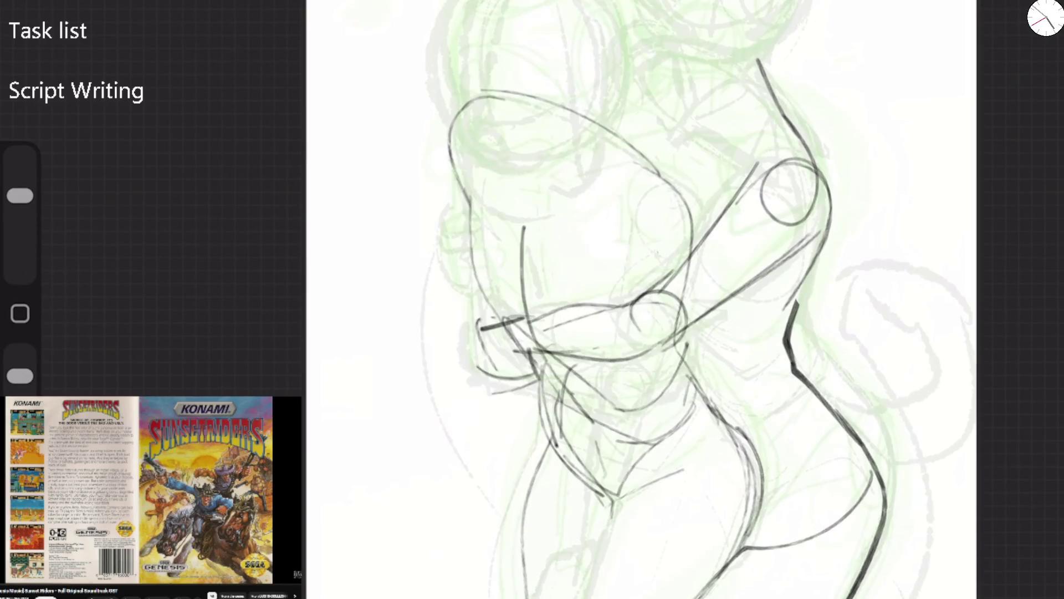
left_click(117, 320)
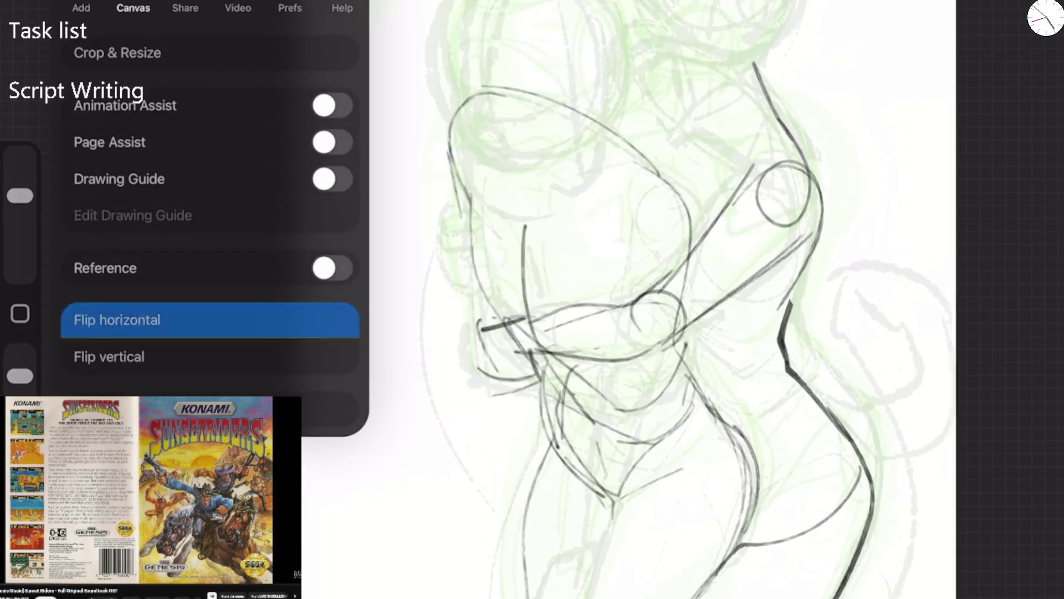
Sketch the torso side, shoulder arc, chest and centre lines, and a shoulder joint circle
left_click_drag(549, 455, 524, 569)
mouse_move(532, 477)
left_mouse_down()
mouse_move(616, 363)
mouse_move(688, 123)
mouse_move(740, 113)
left_mouse_up()
mouse_move(715, 93)
left_mouse_down()
mouse_move(808, 99)
mouse_move(779, 331)
mouse_move(596, 246)
left_mouse_up()
left_click_drag(755, 201, 764, 316)
left_click_drag(756, 232, 768, 340)
mouse_move(756, 200)
left_mouse_down()
mouse_move(658, 212)
mouse_move(772, 195)
left_mouse_up()
left_click_drag(757, 200, 796, 97)
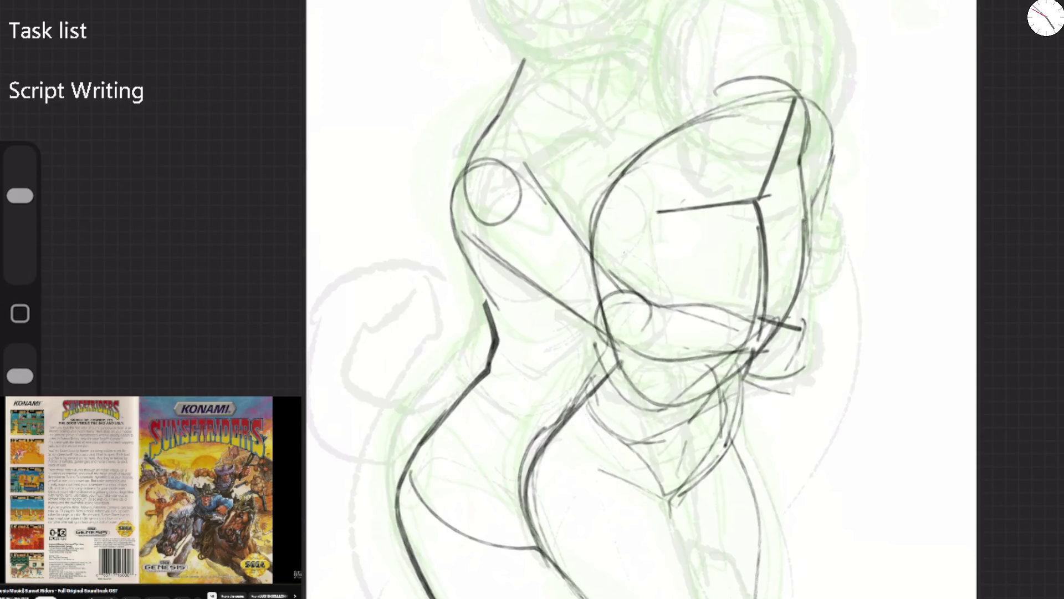
key("ctrl+z")
key("ctrl+z")
key("ctrl+z")
mouse_move(755, 201)
left_mouse_down()
mouse_move(768, 343)
mouse_move(657, 212)
mouse_move(772, 195)
mouse_move(796, 97)
left_mouse_up()
mouse_move(795, 100)
left_mouse_down()
mouse_move(704, 111)
mouse_move(607, 178)
left_mouse_up()
mouse_move(632, 202)
left_mouse_down()
mouse_move(582, 261)
mouse_move(632, 202)
left_mouse_up()
left_click_drag(579, 233, 647, 413)
Darken the shoulder arcs, right contour and hip line, and add upper arm and lower torso strokes
left_click_drag(654, 235, 679, 366)
left_click_drag(643, 429, 743, 407)
mouse_move(782, 93)
left_mouse_down()
mouse_move(828, 145)
mouse_move(815, 162)
mouse_move(802, 255)
left_mouse_up()
left_click_drag(639, 421, 765, 374)
mouse_move(798, 92)
left_mouse_down()
mouse_move(751, 127)
mouse_move(815, 105)
mouse_move(779, 269)
left_mouse_up()
left_click_drag(643, 416, 667, 494)
left_click_drag(677, 388, 715, 598)
Erase the upper-right shoulder strokes and redraw the right contour and shoulder arcs
key("e")
left_click_drag(826, 94, 765, 155)
left_click_drag(765, 81, 717, 114)
left_click_drag(826, 155, 804, 250)
left_click_drag(771, 188, 723, 211)
left_click_drag(718, 105, 687, 125)
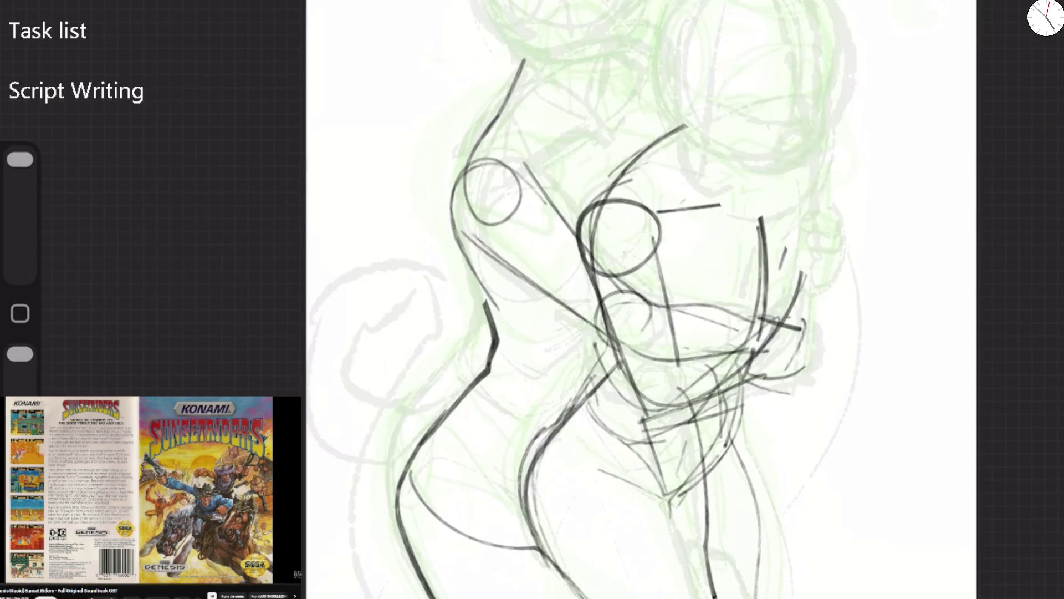
key("b")
left_click_drag(806, 152, 765, 335)
left_click_drag(784, 105, 814, 91)
left_click_drag(796, 122, 803, 167)
mouse_move(791, 92)
left_mouse_down()
mouse_move(828, 180)
mouse_move(830, 238)
left_mouse_up()
Draw the right contour into the hip, lower torso lines and a small hand block, then flip the canvas
left_click_drag(830, 183, 819, 349)
left_click_drag(822, 304, 766, 380)
left_click_drag(828, 345, 726, 391)
left_click_drag(723, 349, 761, 336)
left_click_drag(693, 353, 673, 419)
left_click_drag(696, 412, 780, 376)
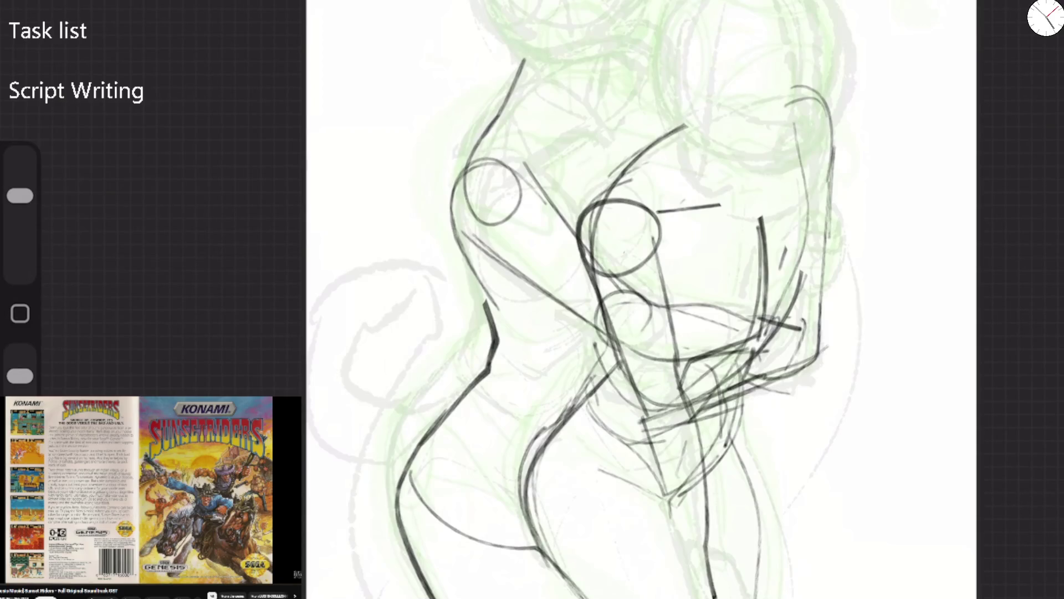
mouse_move(809, 202)
left_mouse_down()
mouse_move(815, 274)
mouse_move(837, 214)
mouse_move(838, 229)
mouse_move(828, 211)
left_mouse_up()
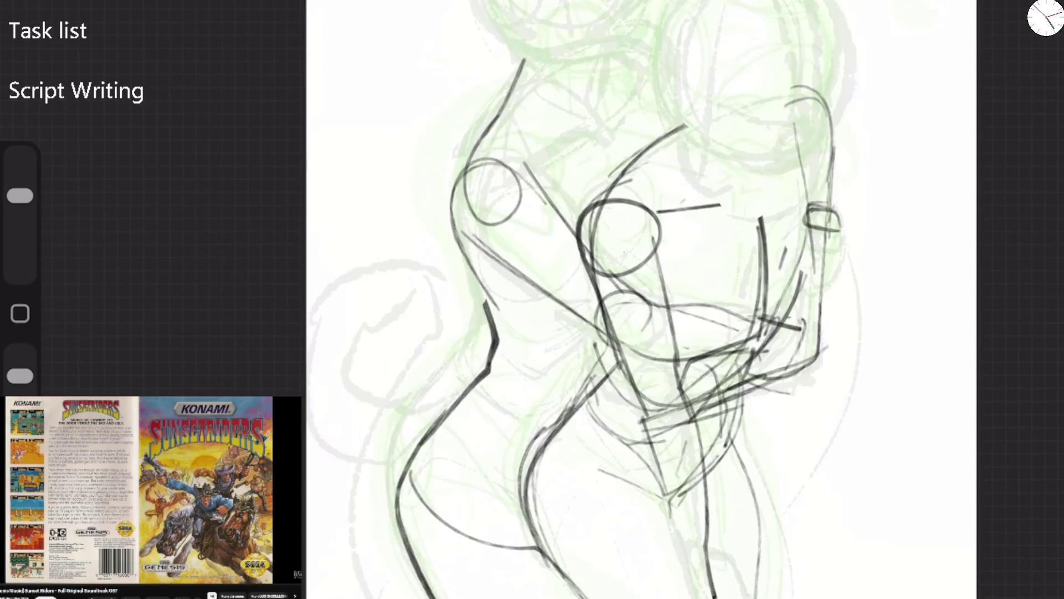
left_click(56, 3)
Mirror the canvas and rough in the ear left of the face, redrawing it once
left_click(117, 319)
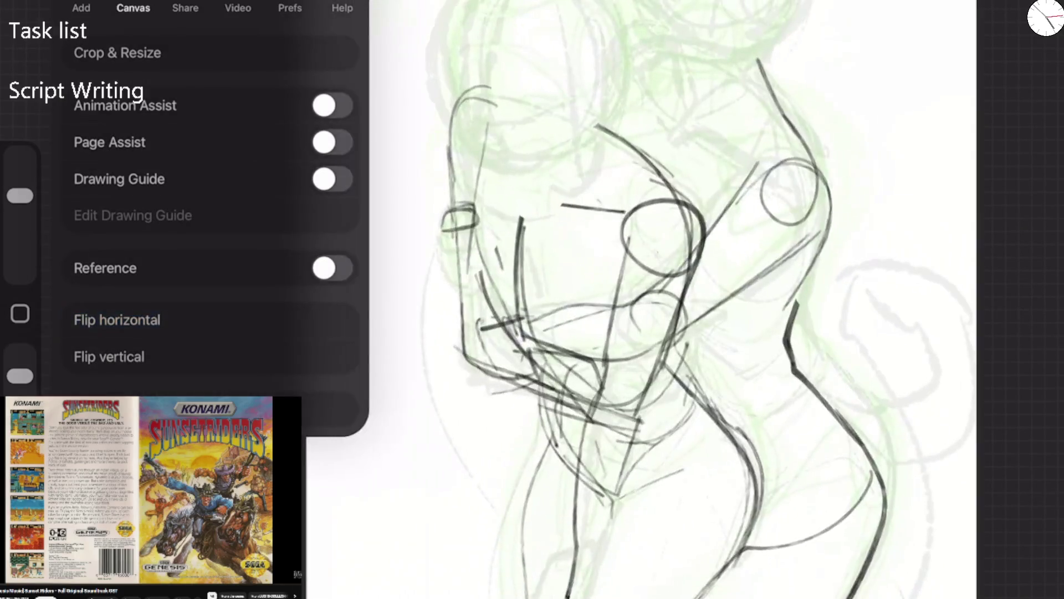
mouse_move(434, 223)
left_mouse_down()
mouse_move(450, 283)
mouse_move(461, 212)
mouse_move(431, 250)
mouse_move(461, 227)
mouse_move(454, 269)
left_mouse_up()
mouse_move(448, 187)
left_mouse_down()
mouse_move(415, 212)
mouse_move(455, 316)
mouse_move(435, 266)
mouse_move(471, 466)
mouse_move(687, 260)
left_mouse_up()
key("ctrl+z")
key("ctrl+z")
key("ctrl+z")
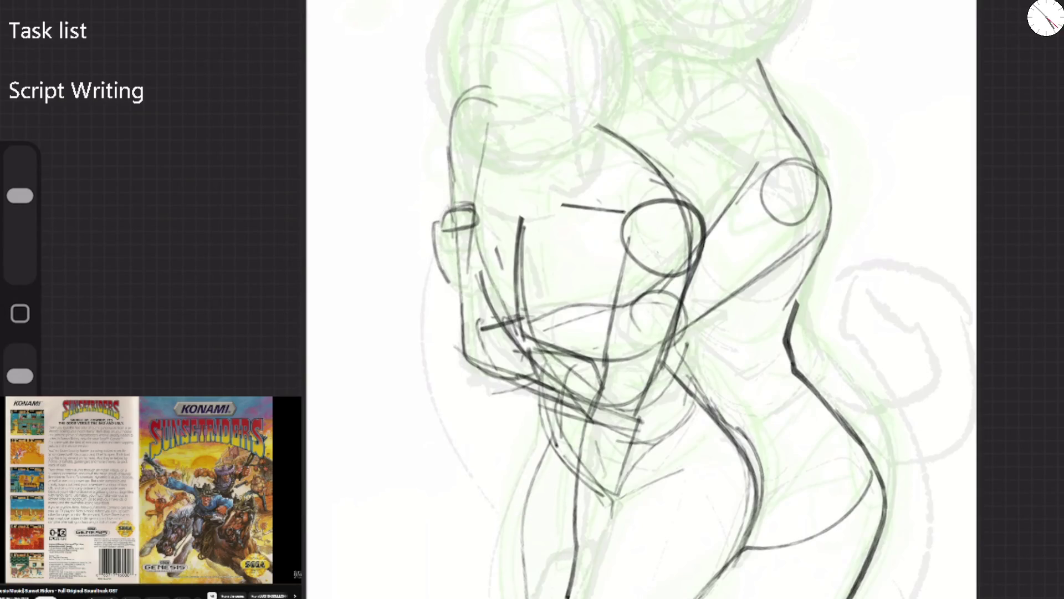
mouse_move(425, 219)
left_mouse_down()
mouse_move(446, 236)
mouse_move(438, 255)
mouse_move(452, 291)
left_mouse_up()
Rough in a thick head outline down to the cheek with an ear on top
left_click_drag(432, 113, 452, 221)
left_click_drag(462, 97, 465, 133)
mouse_move(431, 42)
left_mouse_down()
mouse_move(443, 100)
mouse_move(466, 133)
left_mouse_up()
mouse_move(450, 1)
left_mouse_down()
mouse_move(440, 84)
mouse_move(470, 143)
mouse_move(507, 172)
mouse_move(573, 168)
mouse_move(491, 172)
mouse_move(610, 2)
mouse_move(593, 104)
left_mouse_up()
left_click_drag(613, 1, 632, 61)
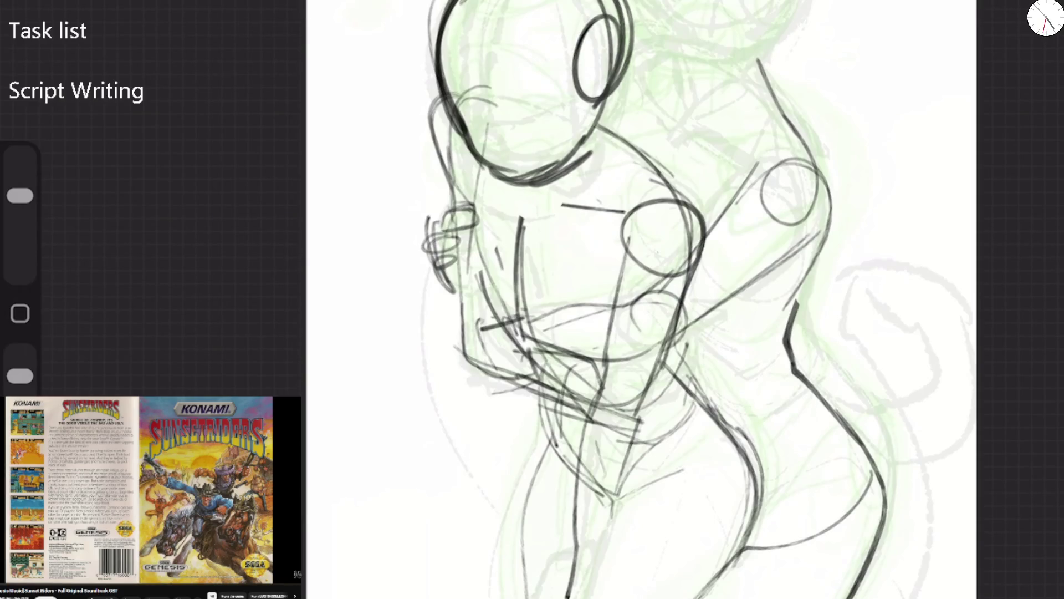
Flip the canvas back and add the head loop, chest line, torso side, face line and nose
left_click(107, 311)
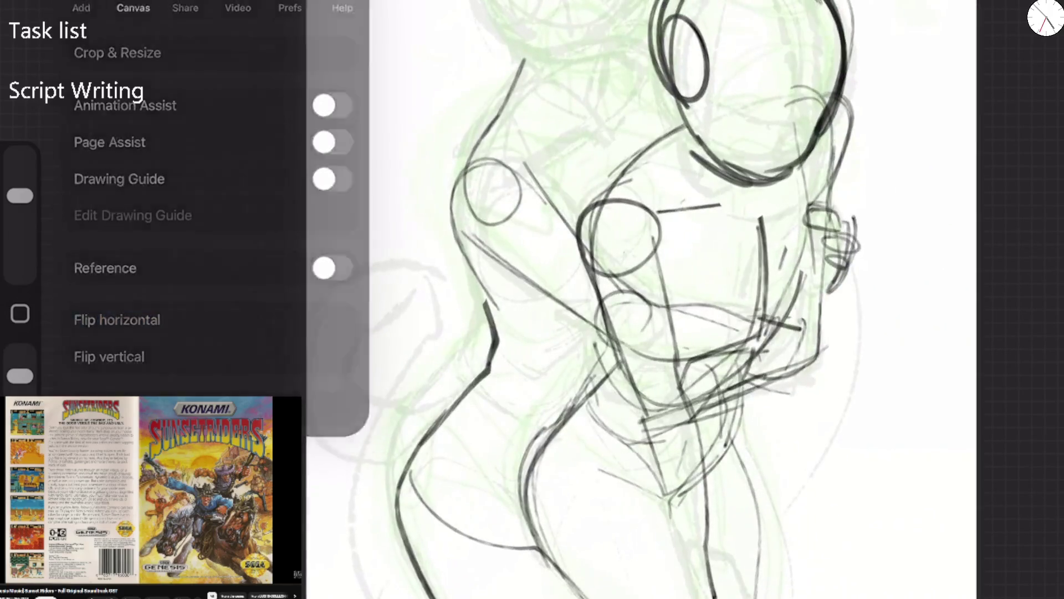
mouse_move(582, 220)
left_mouse_down()
mouse_move(665, 125)
mouse_move(769, 97)
mouse_move(729, 166)
mouse_move(762, 202)
left_mouse_up()
left_click_drag(645, 203, 761, 193)
mouse_move(784, 105)
left_mouse_down()
mouse_move(834, 133)
mouse_move(758, 340)
mouse_move(715, 145)
mouse_move(781, 299)
left_mouse_up()
mouse_move(817, 135)
left_mouse_down()
mouse_move(787, 158)
mouse_move(814, 143)
mouse_move(828, 114)
mouse_move(826, 3)
left_mouse_up()
mouse_move(757, 133)
left_mouse_down()
mouse_move(731, 125)
mouse_move(821, 50)
mouse_move(834, 94)
left_mouse_up()
mouse_move(727, 122)
left_mouse_down()
mouse_move(768, 130)
mouse_move(781, 89)
left_mouse_up()
Darken the left back line and curve it across the shoulders
scroll(643, 299, "down", 2)
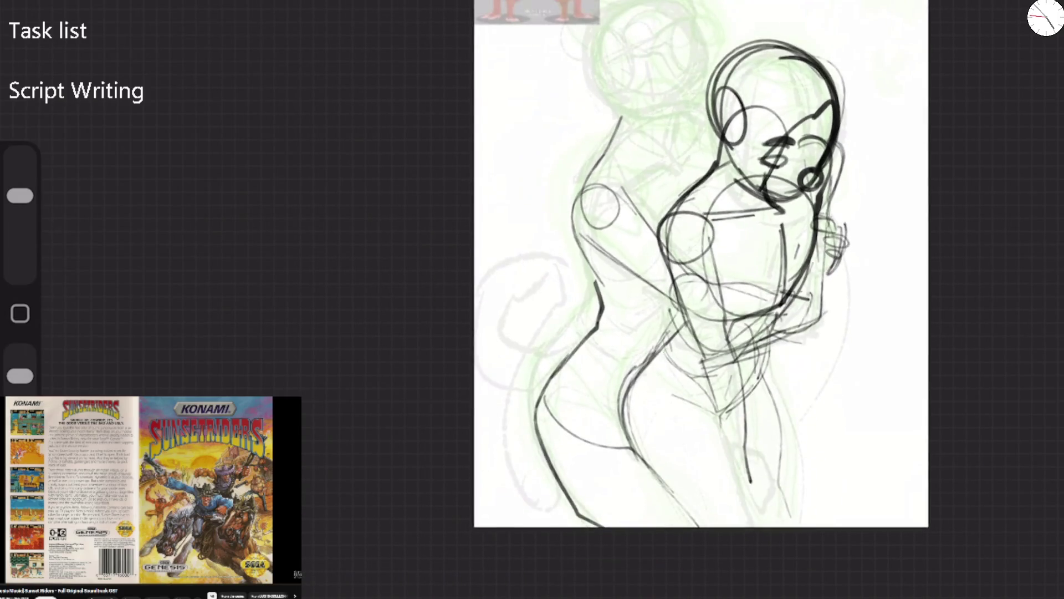
scroll(643, 300, "up", 2)
mouse_move(451, 383)
left_mouse_down()
mouse_move(482, 252)
mouse_move(474, 457)
left_mouse_up()
mouse_move(475, 269)
left_mouse_down()
mouse_move(502, 166)
mouse_move(593, 151)
left_mouse_up()
left_click_drag(623, 163, 621, 222)
left_click_drag(615, 186, 599, 250)
mouse_move(499, 165)
left_mouse_down()
mouse_move(488, 239)
mouse_move(654, 67)
left_mouse_up()
Draw the left character's large head circle, head curl and face features
mouse_move(654, 110)
left_mouse_down()
mouse_move(477, 83)
mouse_move(654, 133)
left_mouse_up()
left_click_drag(631, 53, 654, 131)
left_click_drag(665, 61, 610, 111)
scroll(599, 111, "up", 3)
scroll(609, 333, "down", 3)
mouse_move(507, 294)
left_mouse_down()
mouse_move(560, 196)
mouse_move(629, 216)
left_mouse_up()
left_click_drag(557, 208, 618, 269)
mouse_move(563, 188)
left_mouse_down()
mouse_move(626, 216)
mouse_move(604, 316)
left_mouse_up()
Add the eye, brow and large ear, thickening the left head outline
mouse_move(515, 206)
left_mouse_down()
mouse_move(524, 214)
mouse_move(479, 228)
left_mouse_up()
mouse_move(485, 188)
left_mouse_down()
mouse_move(571, 161)
mouse_move(410, 221)
mouse_move(438, 299)
left_mouse_up()
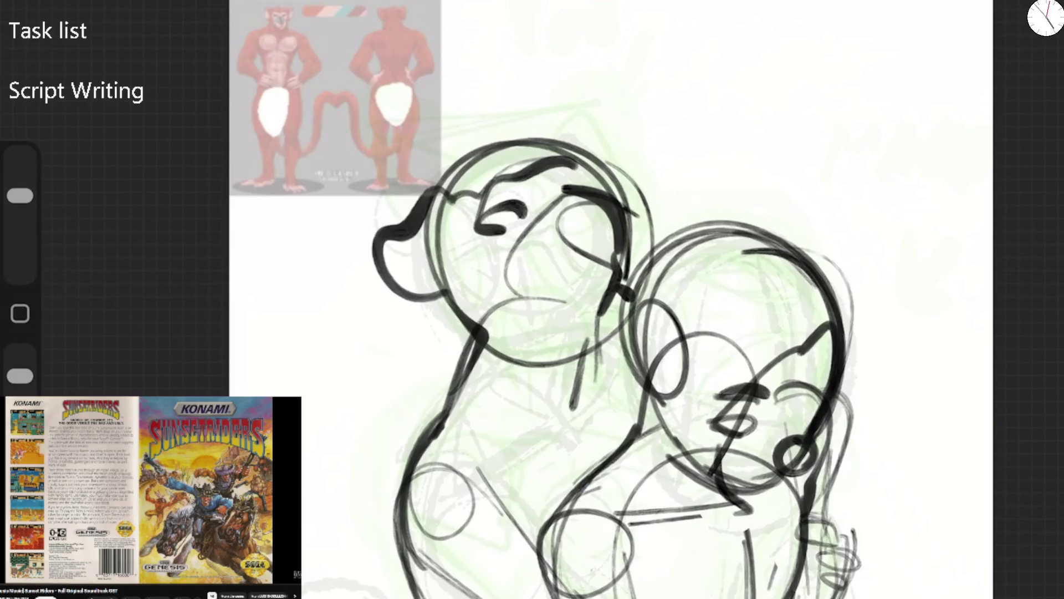
mouse_move(390, 235)
left_mouse_down()
mouse_move(394, 269)
mouse_move(546, 143)
left_mouse_up()
left_click_drag(477, 147, 632, 211)
left_click_drag(438, 222, 549, 355)
Retrace the left head with eye, snout loops, curl, lower outline and jaw strokes
left_click_drag(532, 143, 455, 311)
left_click_drag(466, 200, 645, 233)
left_click_drag(447, 233, 610, 333)
left_click_drag(605, 205, 607, 282)
mouse_move(518, 265)
left_mouse_down()
mouse_move(513, 213)
mouse_move(518, 227)
mouse_move(590, 166)
mouse_move(568, 166)
mouse_move(463, 244)
mouse_move(532, 233)
left_mouse_up()
left_click_drag(499, 158, 562, 149)
mouse_move(587, 200)
left_mouse_down()
mouse_move(610, 260)
mouse_move(549, 260)
mouse_move(532, 333)
mouse_move(554, 343)
mouse_move(574, 399)
left_mouse_up()
left_click_drag(638, 227, 577, 343)
Draw the neck, the left body outline and a lower arm stroke
scroll(610, 299, "down", 3)
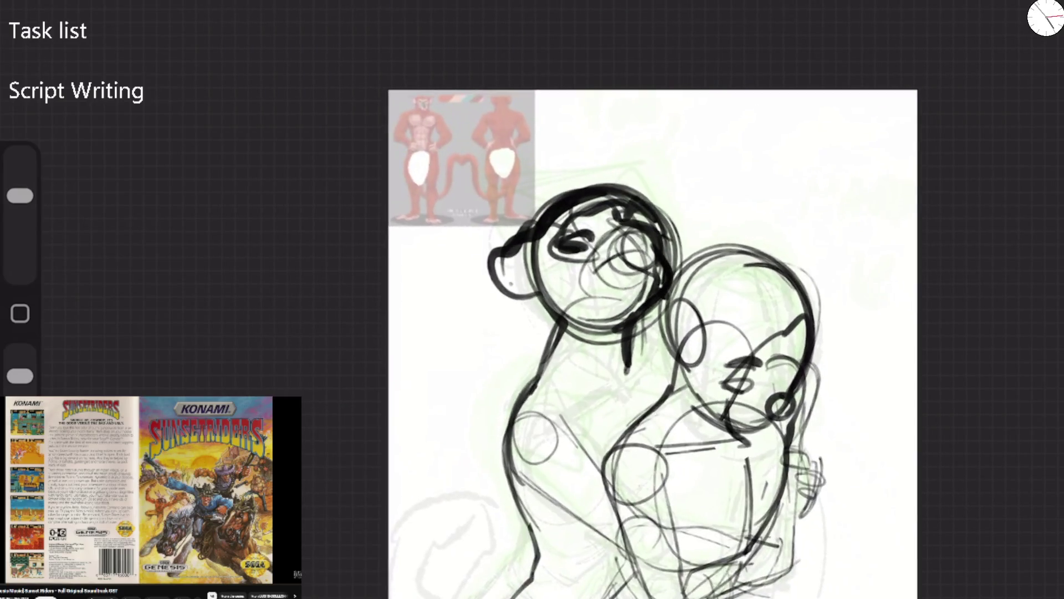
left_click_drag(565, 305, 551, 360)
left_click_drag(627, 319, 555, 372)
mouse_move(626, 361)
left_mouse_down()
mouse_move(530, 399)
mouse_move(513, 485)
left_mouse_up()
mouse_move(657, 322)
left_mouse_down()
mouse_move(546, 388)
mouse_move(582, 449)
mouse_move(649, 388)
mouse_move(645, 399)
left_mouse_up()
Draw the right figure's chest curve and loops plus the under-chest body outline
left_click_drag(684, 311, 607, 496)
left_click_drag(576, 421, 604, 499)
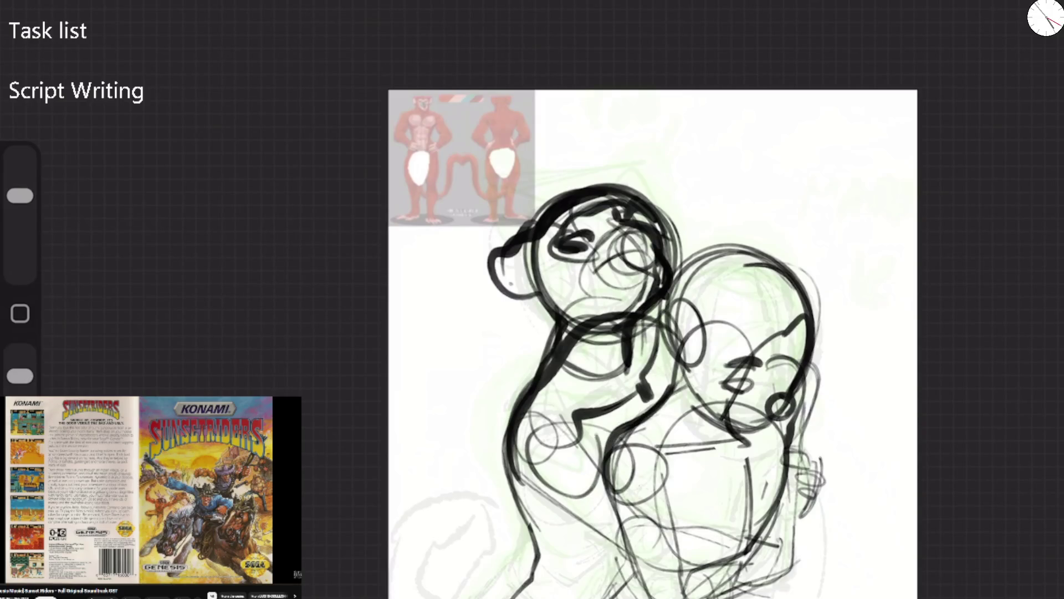
left_click_drag(543, 382, 538, 535)
left_click_drag(557, 413, 529, 521)
mouse_move(546, 438)
left_mouse_down()
mouse_move(615, 554)
mouse_move(662, 585)
left_mouse_up()
left_click_drag(604, 460, 674, 535)
left_click_drag(663, 576, 712, 586)
left_click_drag(674, 532, 759, 576)
scroll(654, 344, "down", 3)
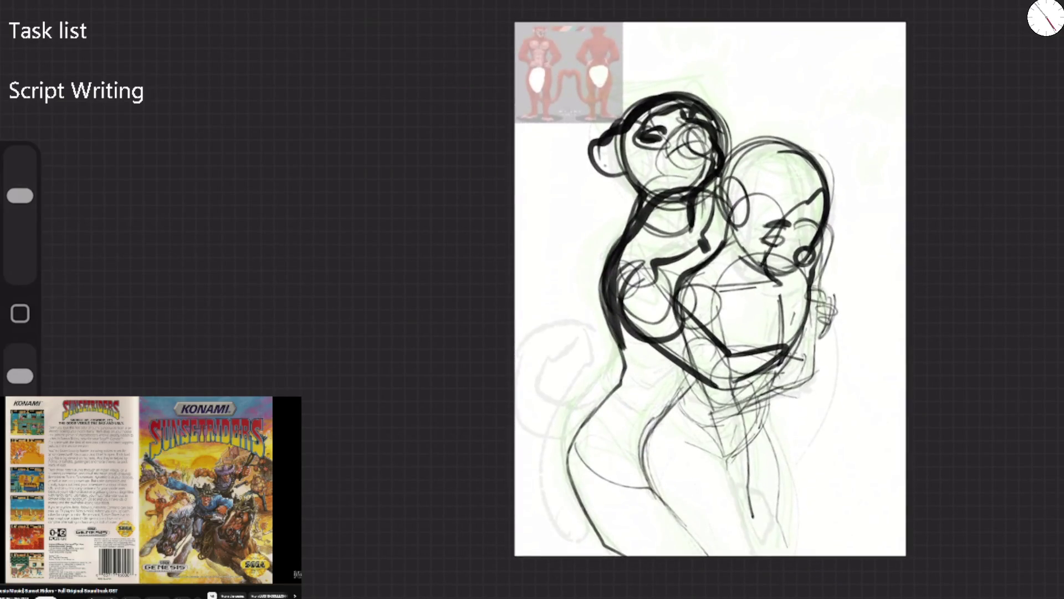
left_click(1045, 17)
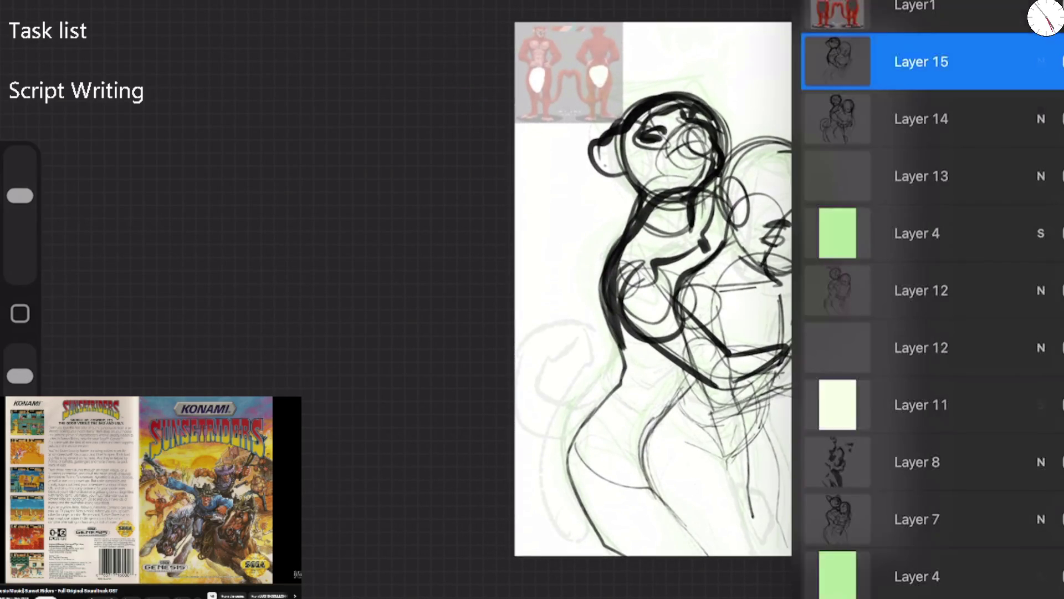
Toggle Layer 15 on and off to compare, leaving its dark strokes hidden
left_click(1060, 61)
left_click(1059, 61)
left_click(1060, 61)
left_click(1060, 61)
left_click(1060, 61)
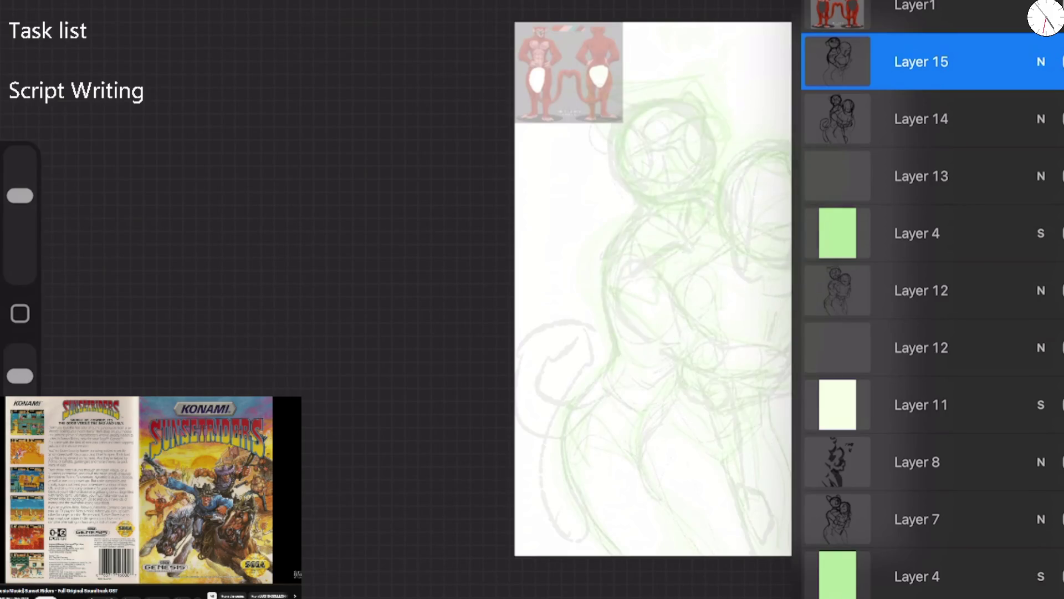
left_click(1060, 62)
left_click(1060, 61)
scroll(653, 288, "down", 3)
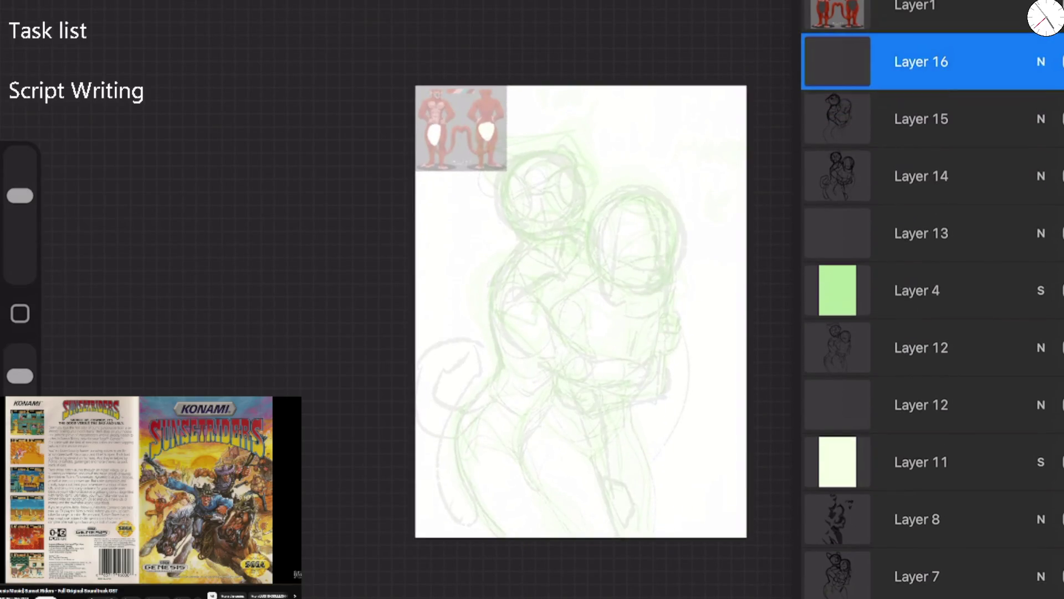
Switch to the Minke Solid brush and pick a very dark colour
key("b")
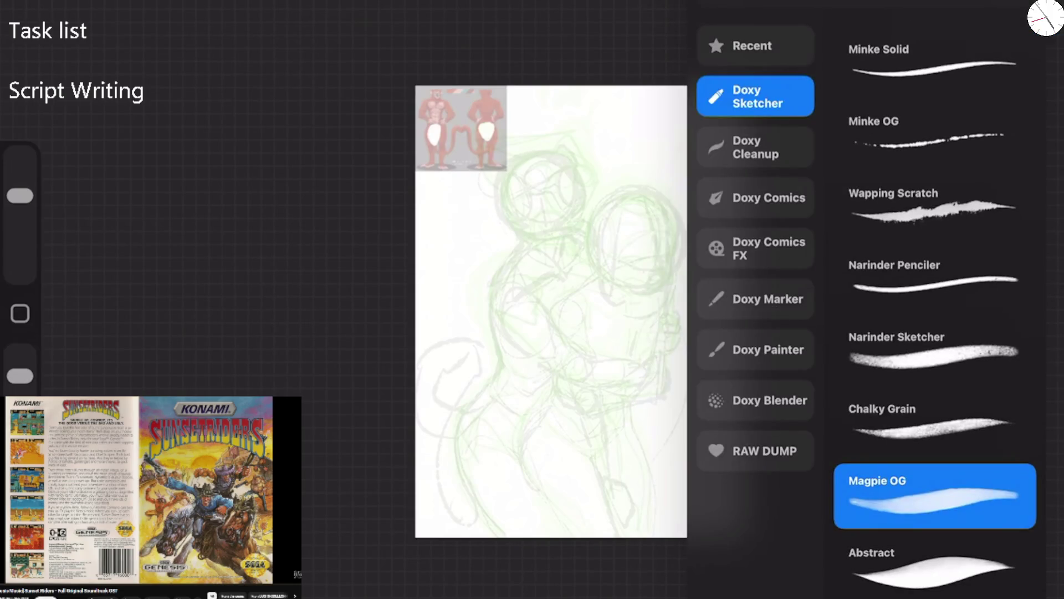
scroll(935, 300, "up", 3)
left_click(935, 224)
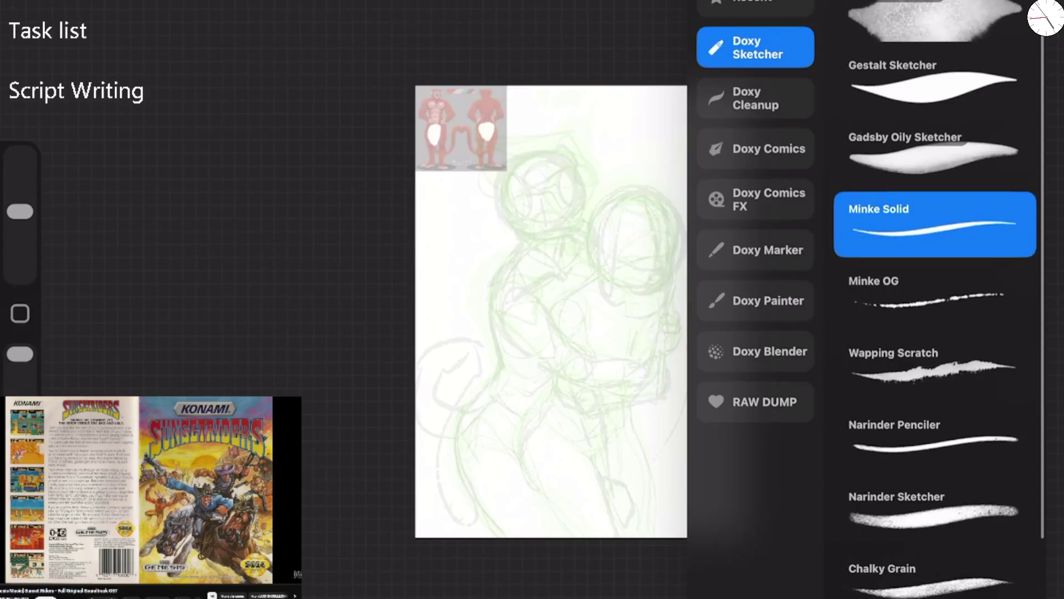
key("l")
key("c")
left_click_drag(830, 111, 811, 100)
key("c")
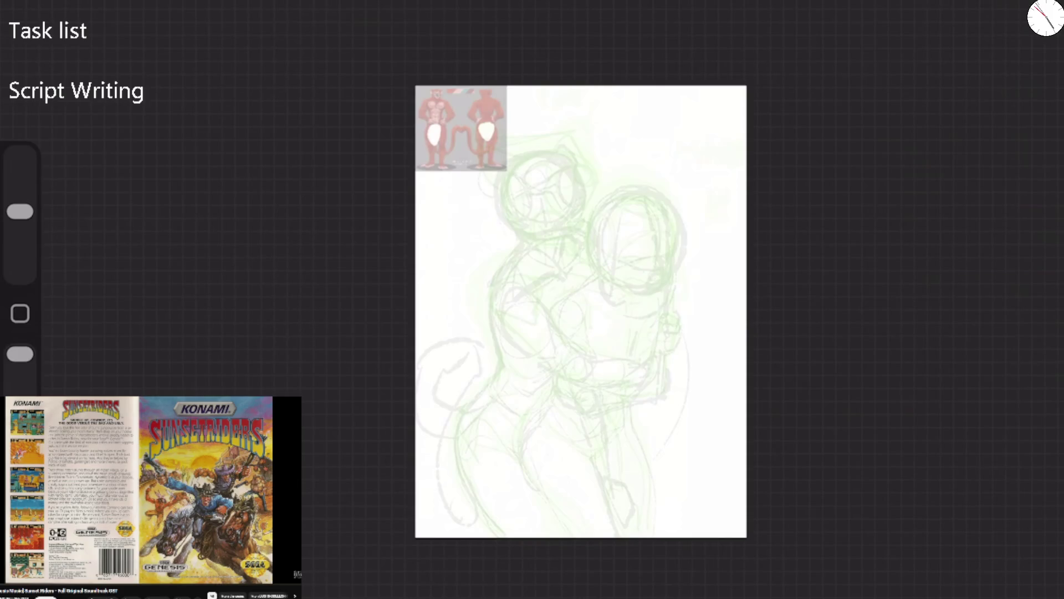
Enlarge the brush and redraw the first curved contour stroke thicker
scroll(581, 311, "up", 5)
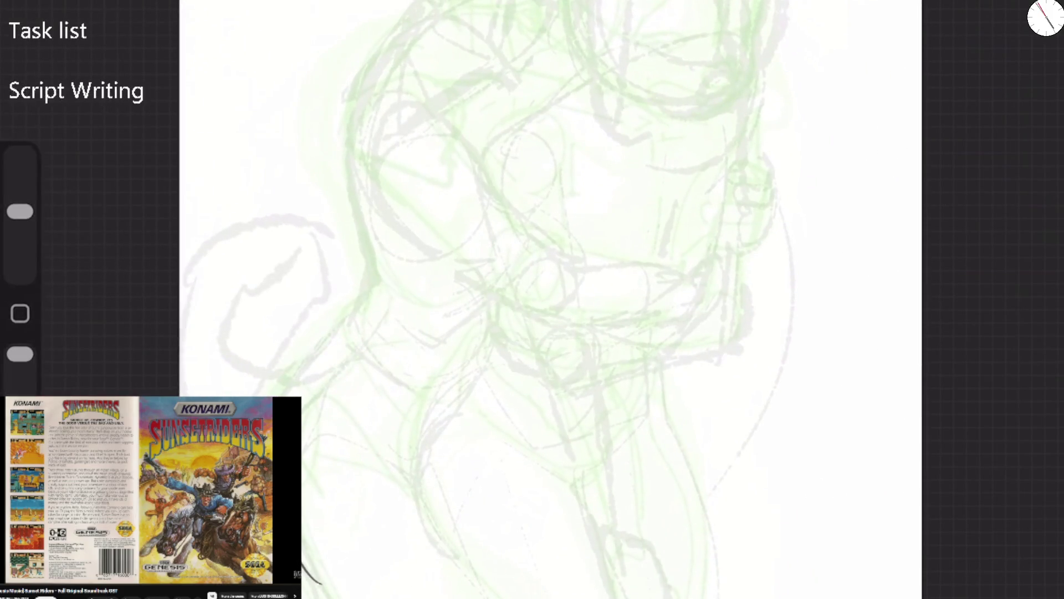
left_click_drag(331, 349, 295, 397)
left_click_drag(20, 211, 20, 174)
key("ctrl+z")
left_click_drag(366, 248, 294, 397)
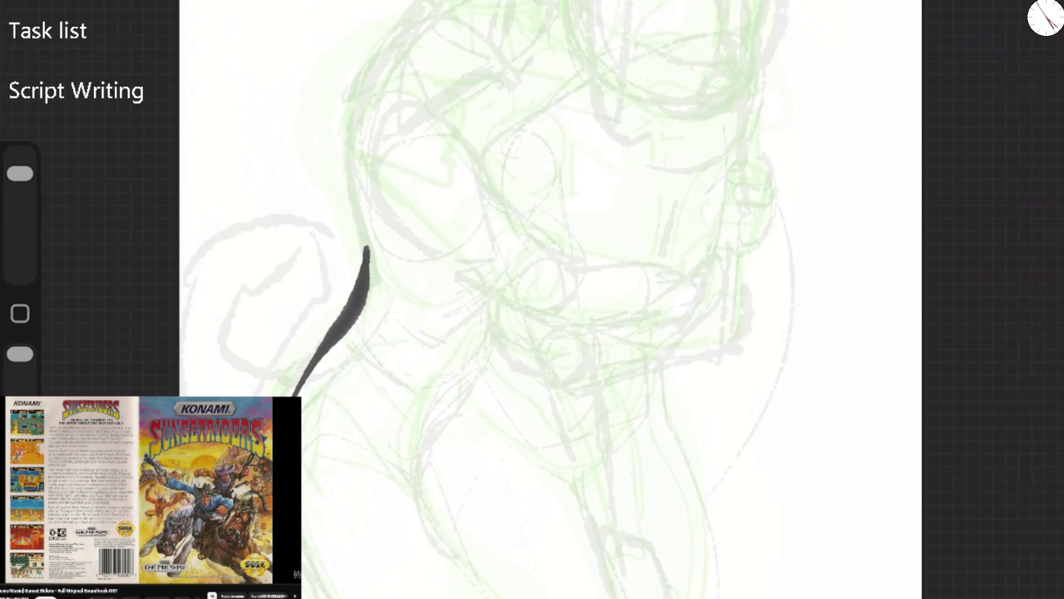
Ink the left back contour in grey, plus arm, lower-body and heart-shaped dip lines
mouse_move(407, 25)
left_mouse_down()
mouse_move(370, 53)
mouse_move(378, 247)
mouse_move(441, 10)
mouse_move(363, 172)
left_mouse_up()
left_click_drag(361, 69, 370, 228)
key("ctrl+z")
key("ctrl+z")
key("ctrl+z")
left_click(1046, 18)
key("ctrl+z")
mouse_move(409, 10)
left_mouse_down()
mouse_move(361, 209)
mouse_move(365, 324)
mouse_move(301, 417)
left_mouse_up()
left_click_drag(301, 552, 333, 598)
mouse_move(360, 327)
left_mouse_down()
mouse_move(428, 421)
mouse_move(522, 363)
mouse_move(495, 289)
mouse_move(432, 303)
mouse_move(425, 329)
mouse_move(355, 341)
mouse_move(368, 388)
left_mouse_up()
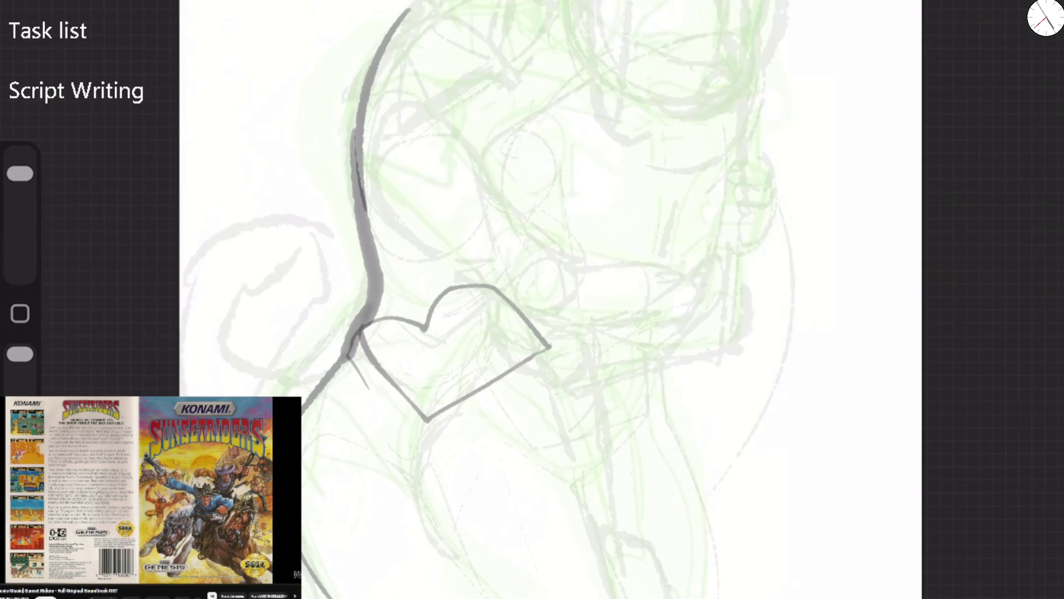
left_click_drag(369, 254, 436, 337)
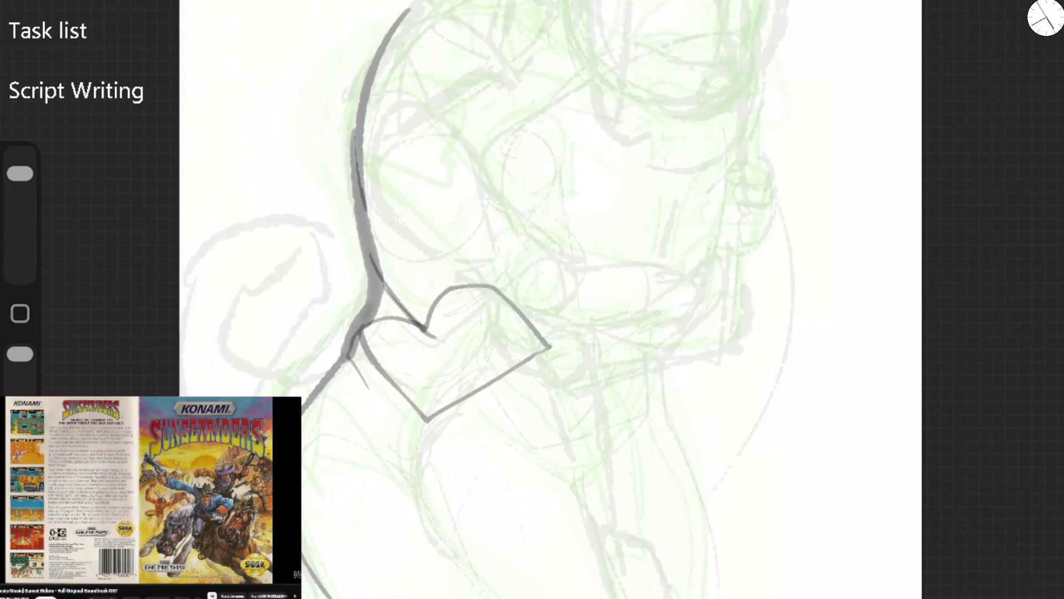
Mirror the canvas and outline the head in grey with brow and vertical face lines
left_click(33, 14)
left_click(112, 311)
left_click(554, 299)
mouse_move(635, 352)
left_mouse_down()
mouse_move(549, 296)
mouse_move(532, 269)
mouse_move(579, 2)
mouse_move(532, 266)
mouse_move(563, 302)
left_mouse_up()
mouse_move(573, 12)
left_mouse_down()
mouse_move(576, 75)
mouse_move(670, 68)
mouse_move(596, 77)
mouse_move(668, 109)
left_mouse_up()
mouse_move(565, 70)
left_mouse_down()
mouse_move(544, 241)
mouse_move(693, 315)
mouse_move(549, 265)
mouse_move(551, 297)
mouse_move(576, 299)
mouse_move(534, 294)
left_mouse_up()
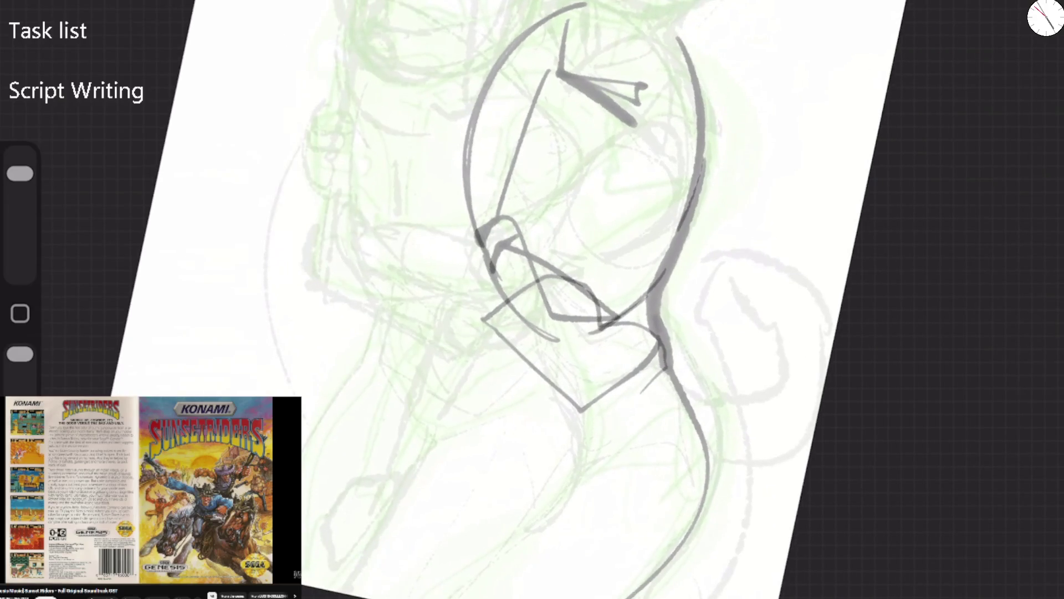
Draw the mouth, jaw diagonal, cheek curve, jawline and darker right neck line
mouse_move(494, 257)
left_mouse_down()
mouse_move(541, 229)
mouse_move(629, 318)
mouse_move(525, 391)
left_mouse_up()
left_click_drag(592, 338, 524, 395)
left_click_drag(478, 249, 525, 413)
mouse_move(496, 359)
left_mouse_down()
mouse_move(527, 409)
mouse_move(567, 432)
mouse_move(585, 470)
mouse_move(600, 456)
mouse_move(459, 591)
left_mouse_up()
left_click_drag(662, 350, 698, 422)
left_click(83, 11)
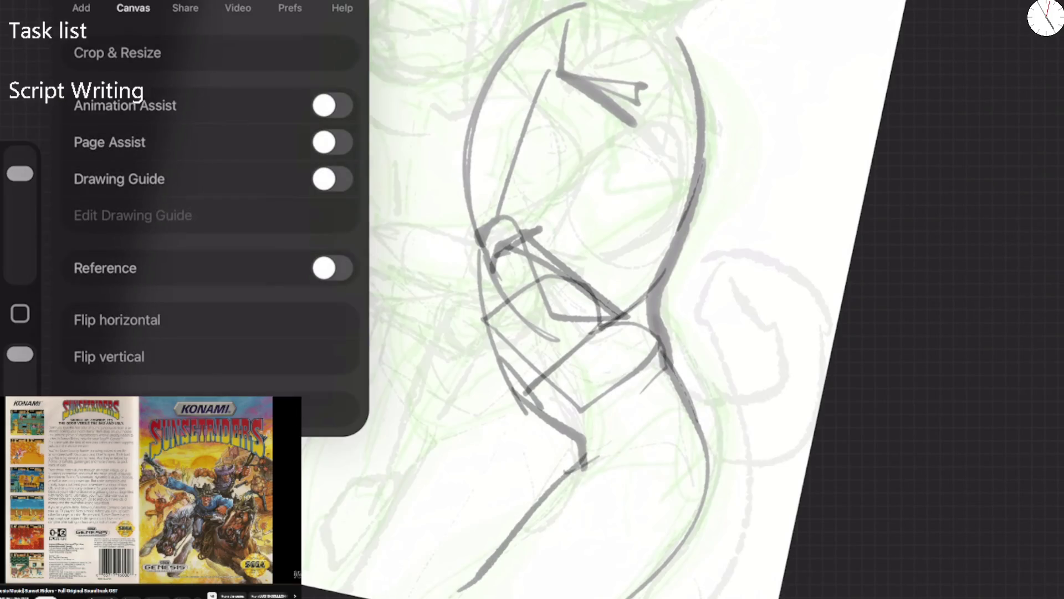
Mirror the canvas and add diagonal body lines, an arched shoulder curve and a long body line
left_click(117, 320)
left_click_drag(273, 322, 315, 410)
left_click_drag(288, 342, 321, 400)
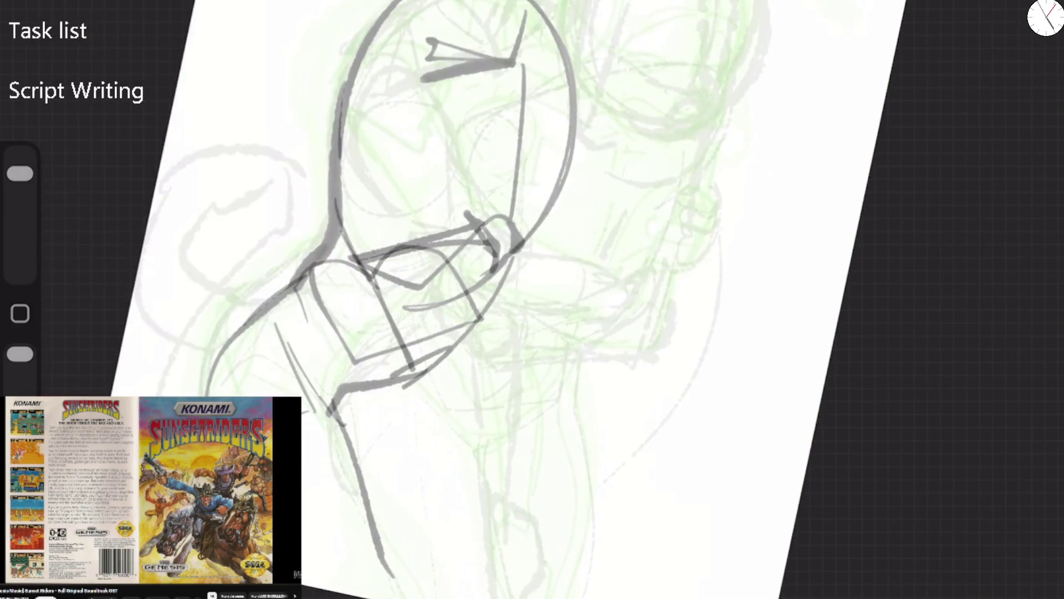
left_click_drag(264, 330, 330, 521)
mouse_move(255, 328)
left_mouse_down()
mouse_move(238, 394)
mouse_move(282, 392)
mouse_move(217, 396)
left_mouse_up()
left_click_drag(356, 426, 410, 597)
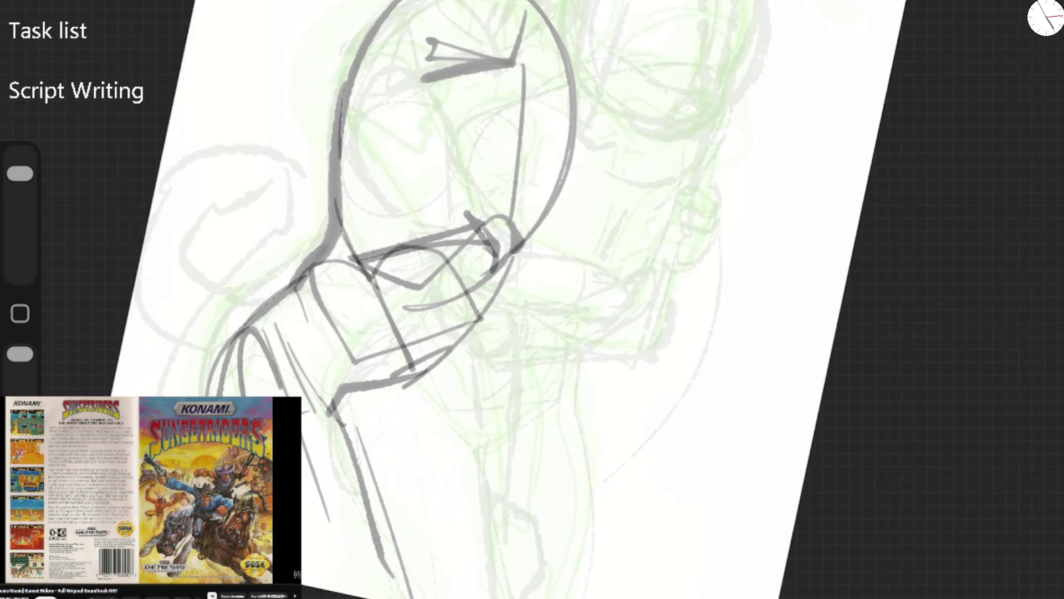
Draw the curved upper and lower arm lines plus short strokes at lower left and right
left_click_drag(477, 233, 443, 150)
left_click_drag(477, 233, 585, 186)
mouse_move(344, 210)
left_mouse_down()
mouse_move(276, 243)
mouse_move(151, 272)
left_mouse_up()
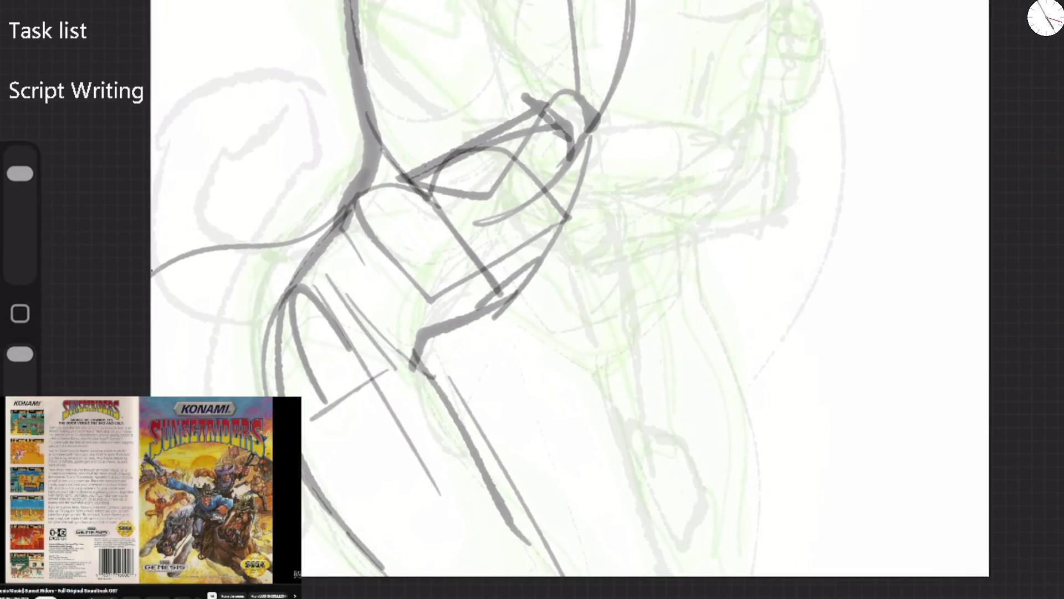
mouse_move(302, 286)
left_mouse_down()
mouse_move(153, 331)
mouse_move(156, 396)
left_mouse_up()
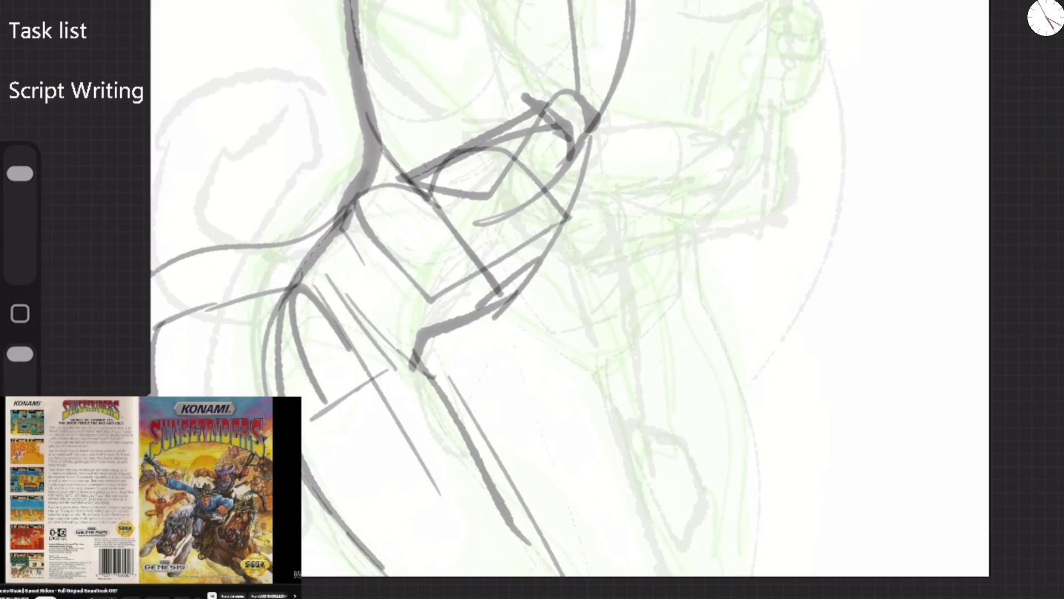
left_click_drag(304, 547, 304, 577)
left_click_drag(445, 271, 417, 372)
Pick a magenta brush colour and undo a stray stroke
left_click(1046, 17)
left_click(929, 45)
left_click(1045, 17)
key("ctrl+z")
left_click(1046, 18)
Rough in a straight muzzle guideline and the V-shaped muzzle outline in magenta
left_click_drag(879, 42, 893, 24)
left_click(1046, 18)
mouse_move(438, 391)
left_mouse_down()
mouse_move(464, 265)
mouse_move(501, 225)
left_mouse_up()
key("ctrl+z")
key("ctrl+z")
key("ctrl+z")
left_click_drag(550, 226, 683, 186)
mouse_move(533, 211)
left_mouse_down()
mouse_move(577, 249)
mouse_move(727, 156)
mouse_move(694, 226)
mouse_move(671, 191)
left_mouse_up()
left_click(577, 249)
left_click_drag(721, 142, 717, 154)
Refine the muzzle's lower-left curve, left side and right notch
left_click_drag(735, 1, 716, 155)
left_click_drag(581, 252, 596, 244)
mouse_move(515, 199)
left_mouse_down()
mouse_move(591, 250)
mouse_move(582, 252)
left_mouse_up()
left_click_drag(650, 199, 710, 218)
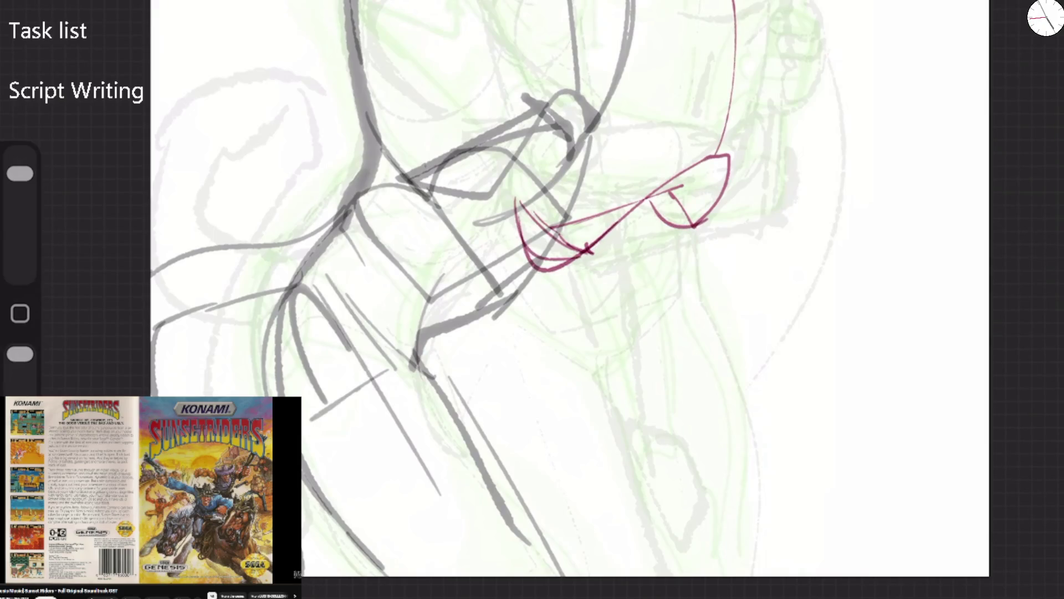
left_click_drag(503, 195, 605, 235)
left_click_drag(685, 227, 653, 191)
Draw the cheek curve, jaw line and mouth oval below the muzzle
left_click_drag(480, 240, 529, 319)
mouse_move(516, 287)
left_mouse_down()
mouse_move(695, 253)
mouse_move(687, 232)
left_mouse_up()
mouse_move(635, 188)
left_mouse_down()
mouse_move(687, 239)
mouse_move(689, 291)
left_mouse_up()
left_click_drag(583, 234, 615, 298)
mouse_move(636, 263)
left_mouse_down()
mouse_move(611, 305)
mouse_move(651, 194)
mouse_move(618, 299)
left_mouse_up()
left_click_drag(640, 263, 599, 341)
mouse_move(625, 294)
left_mouse_down()
mouse_move(599, 329)
mouse_move(594, 363)
mouse_move(542, 335)
mouse_move(648, 323)
left_mouse_up()
key("ctrl+z")
Add the chin, the face's right contour and hatching at the lower left
mouse_move(569, 345)
left_mouse_down()
mouse_move(601, 369)
mouse_move(654, 317)
mouse_move(687, 261)
left_mouse_up()
left_click_drag(690, 215, 703, 311)
left_click_drag(523, 294, 565, 340)
left_click_drag(473, 232, 457, 302)
Lay in the neck guides and the side lines of the neck cylinder
left_click_drag(590, 372, 482, 421)
left_click_drag(528, 395, 598, 560)
left_click_drag(595, 380, 722, 364)
key("ctrl+z")
key("ctrl+z")
key("ctrl+z")
mouse_move(600, 382)
left_mouse_down()
mouse_move(423, 462)
mouse_move(529, 575)
left_mouse_up()
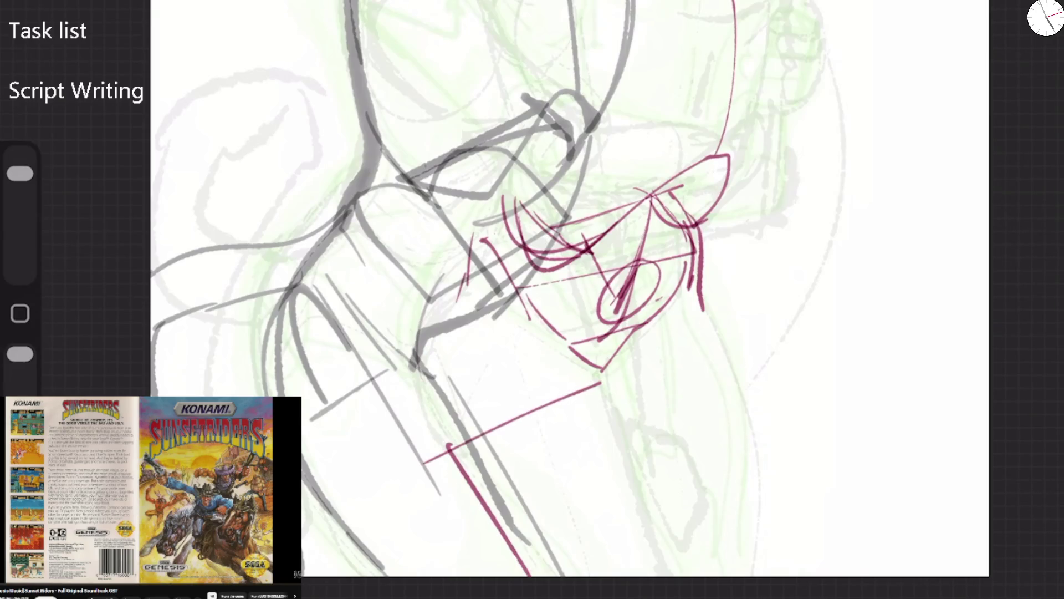
left_click_drag(591, 383, 644, 573)
left_click_drag(640, 383, 637, 573)
mouse_move(568, 379)
left_mouse_down()
mouse_move(705, 381)
mouse_move(698, 481)
left_mouse_up()
Add the cylinder's top ellipses, redrawn sides and curved outline on the left
left_click_drag(710, 382, 681, 568)
mouse_move(566, 375)
left_mouse_down()
mouse_move(591, 554)
mouse_move(634, 409)
mouse_move(576, 372)
mouse_move(712, 373)
mouse_move(554, 390)
mouse_move(588, 574)
left_mouse_up()
left_click_drag(711, 378, 699, 576)
left_click_drag(694, 286, 711, 397)
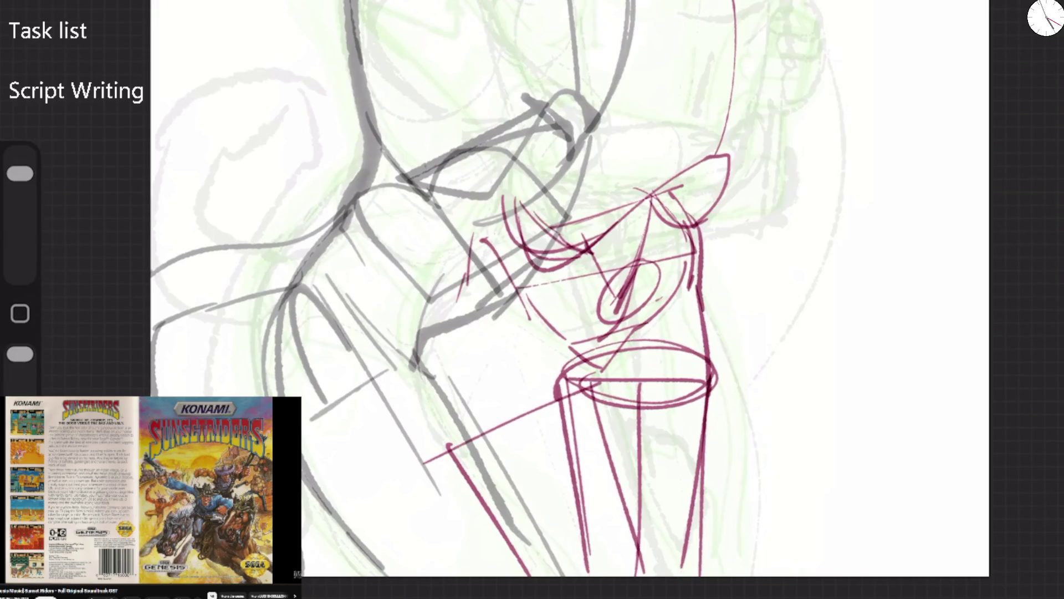
left_click_drag(514, 413, 576, 574)
mouse_move(467, 276)
left_mouse_down()
mouse_move(456, 302)
mouse_move(449, 463)
left_mouse_up()
mouse_move(460, 464)
left_mouse_down()
mouse_move(433, 383)
mouse_move(468, 285)
mouse_move(642, 577)
left_mouse_up()
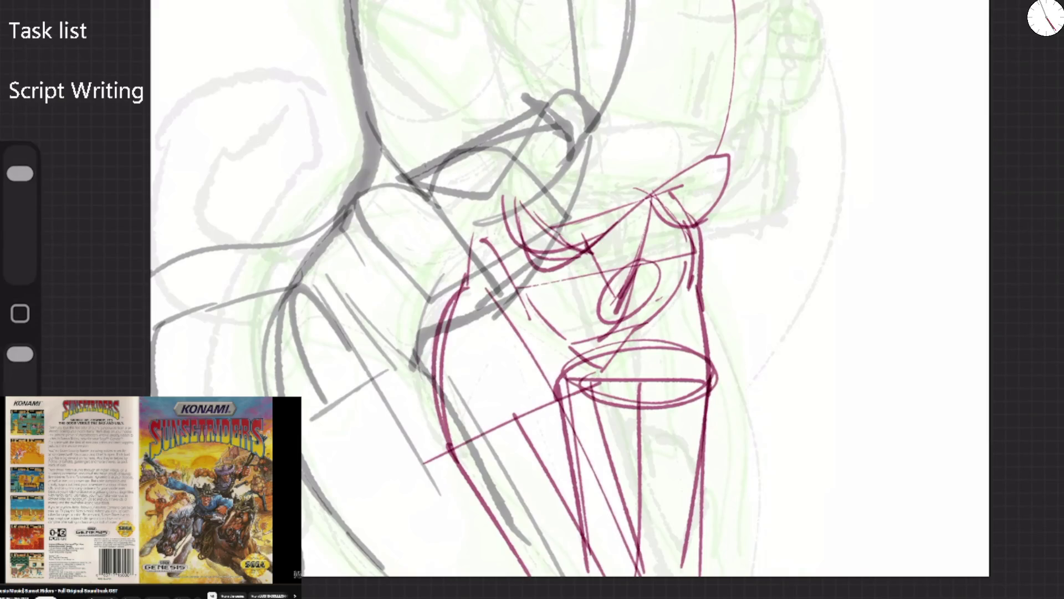
Boldly retrace the cylinder's edges and add a bowl curve under the mouth
mouse_move(472, 270)
left_mouse_down()
mouse_move(546, 577)
mouse_move(477, 256)
mouse_move(516, 205)
left_mouse_up()
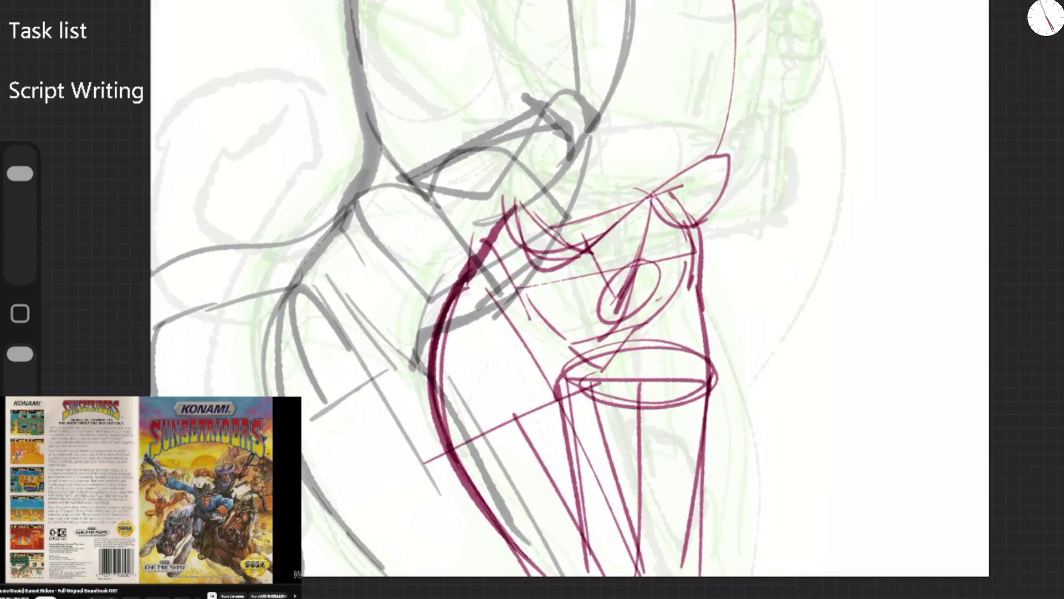
left_click_drag(565, 380, 621, 571)
left_click_drag(590, 452, 629, 576)
mouse_move(462, 272)
left_mouse_down()
mouse_move(429, 382)
mouse_move(540, 576)
left_mouse_up()
left_click_drag(702, 355, 681, 546)
mouse_move(615, 494)
left_mouse_down()
mouse_move(585, 382)
mouse_move(627, 357)
left_mouse_up()
mouse_move(565, 334)
left_mouse_down()
mouse_move(693, 258)
mouse_move(577, 395)
mouse_move(637, 347)
mouse_move(599, 496)
left_mouse_up()
scroll(571, 299, "down", 3)
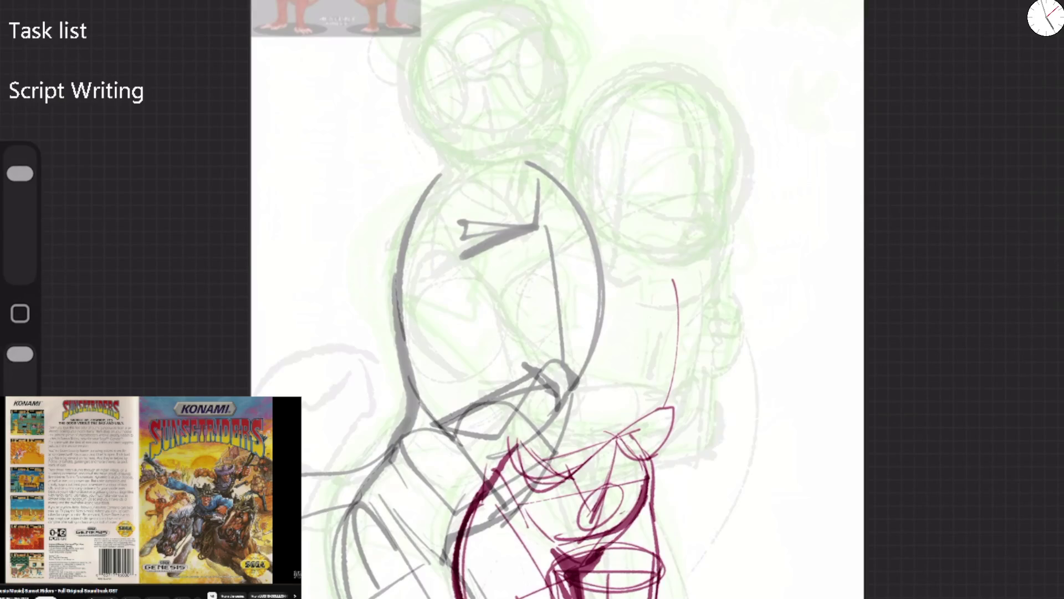
Sketch the second head's first hooked lines, then flip the canvas horizontally
scroll(554, 310, "down", 3)
mouse_move(432, 455)
left_mouse_down()
mouse_move(470, 390)
mouse_move(462, 277)
mouse_move(482, 213)
mouse_move(504, 223)
left_mouse_up()
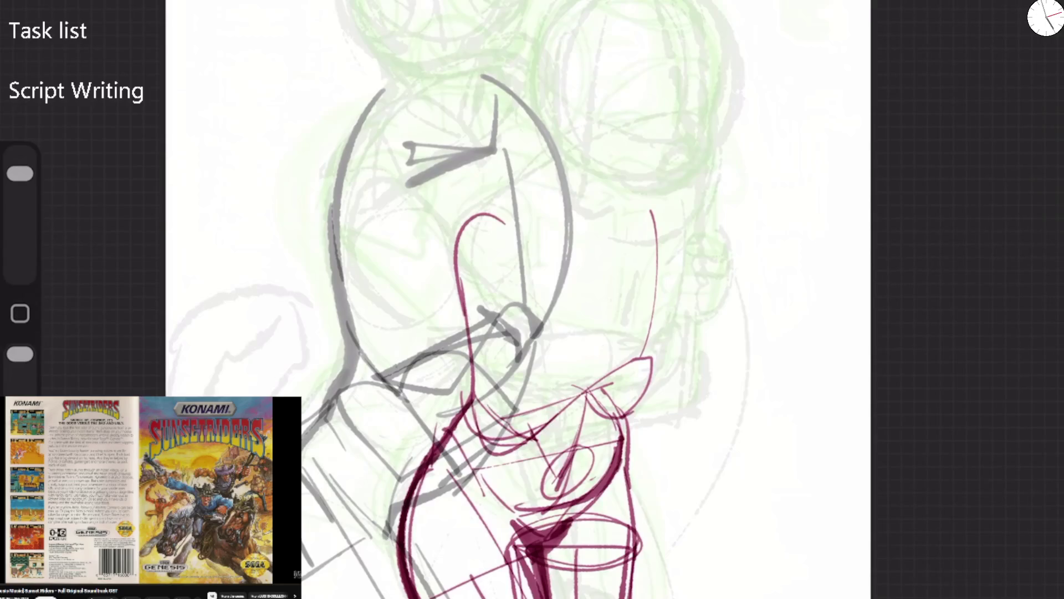
mouse_move(469, 383)
left_mouse_down()
mouse_move(555, 172)
mouse_move(607, 179)
mouse_move(665, 358)
mouse_move(637, 394)
left_mouse_up()
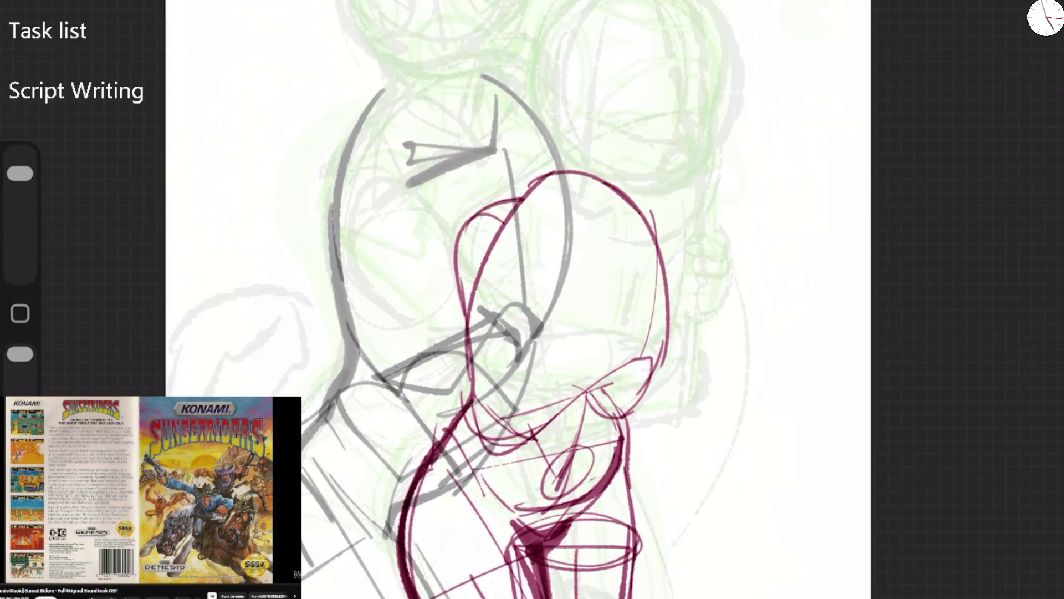
left_click(53, 11)
left_click(78, 316)
Draw the head's top arc, an inner line, and a curled ear with a thin line below
mouse_move(377, 274)
left_mouse_down()
mouse_move(444, 171)
mouse_move(548, 361)
left_mouse_up()
left_click_drag(387, 359, 413, 197)
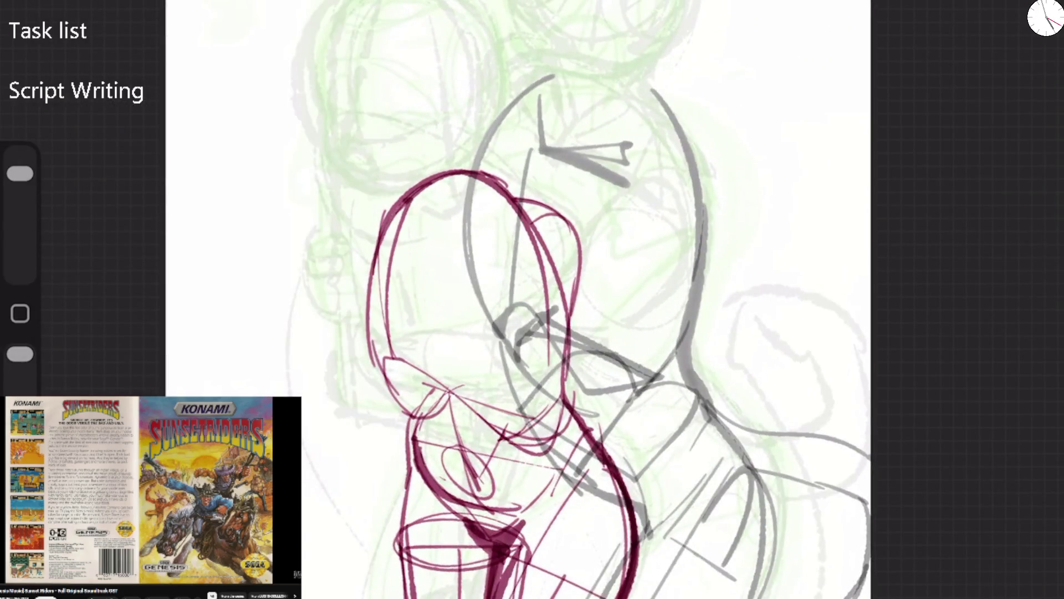
mouse_move(388, 244)
left_mouse_down()
mouse_move(333, 190)
mouse_move(338, 174)
mouse_move(335, 230)
mouse_move(494, 219)
mouse_move(530, 230)
left_mouse_up()
left_click_drag(326, 206, 346, 415)
key("ctrl+z")
left_click_drag(342, 199, 360, 397)
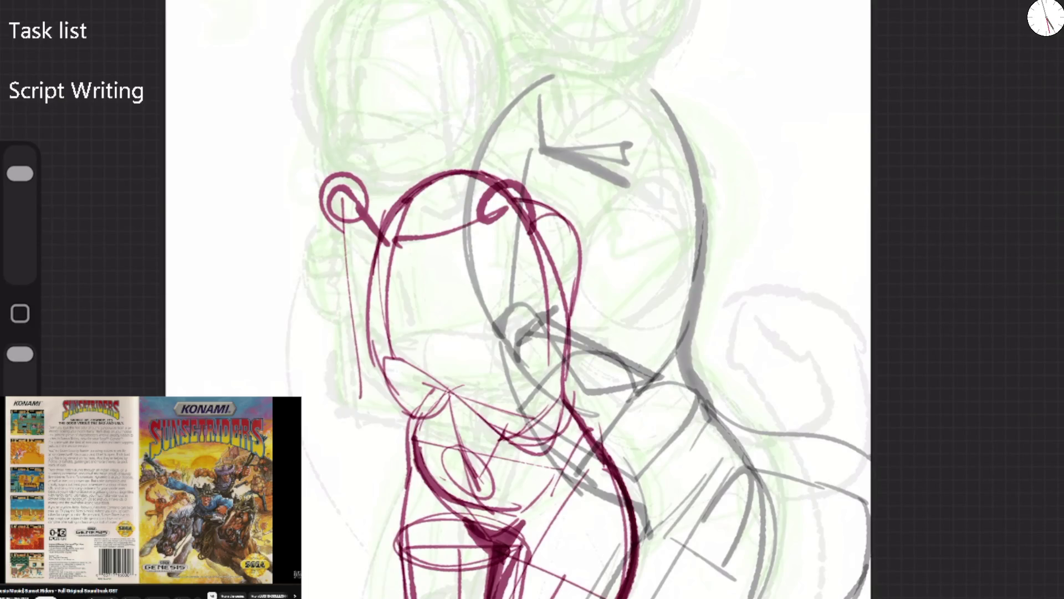
Flip the canvas back and add short arm strokes and the right ear curl
left_click(55, 11)
left_click(116, 320)
left_click(555, 277)
left_click_drag(656, 368, 696, 369)
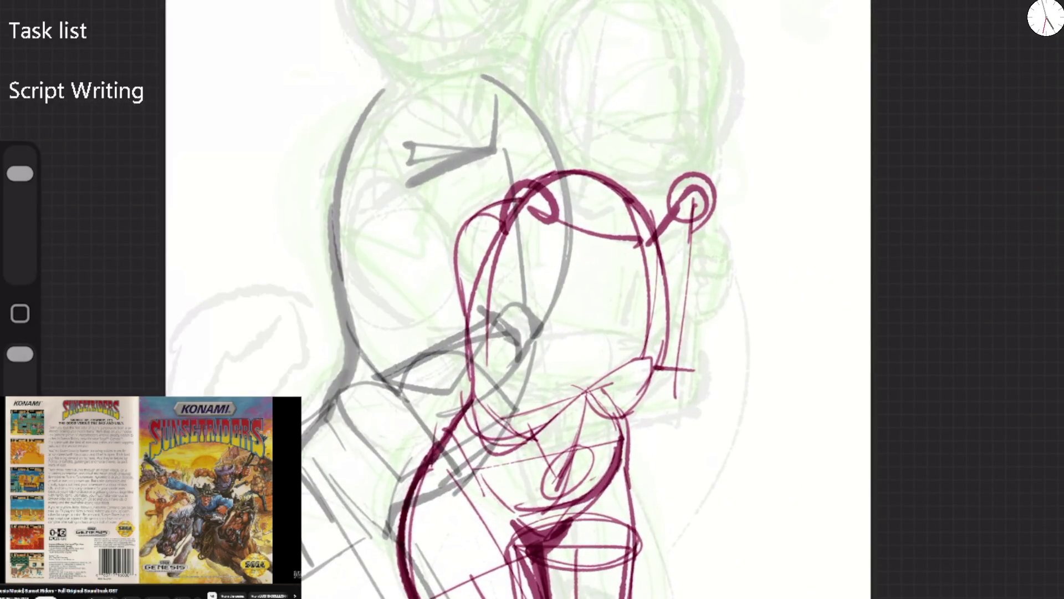
left_click_drag(690, 221, 713, 223)
mouse_move(657, 361)
left_mouse_down()
mouse_move(693, 385)
mouse_move(654, 354)
mouse_move(659, 388)
left_mouse_up()
key("ctrl+z")
mouse_move(679, 206)
left_mouse_down()
mouse_move(665, 235)
mouse_move(715, 227)
mouse_move(690, 209)
left_mouse_up()
Sketch the forearm's lines, an arc over the head and the shoulder joint
mouse_move(646, 355)
left_mouse_down()
mouse_move(673, 349)
mouse_move(701, 382)
mouse_move(656, 350)
mouse_move(625, 402)
mouse_move(535, 438)
left_mouse_up()
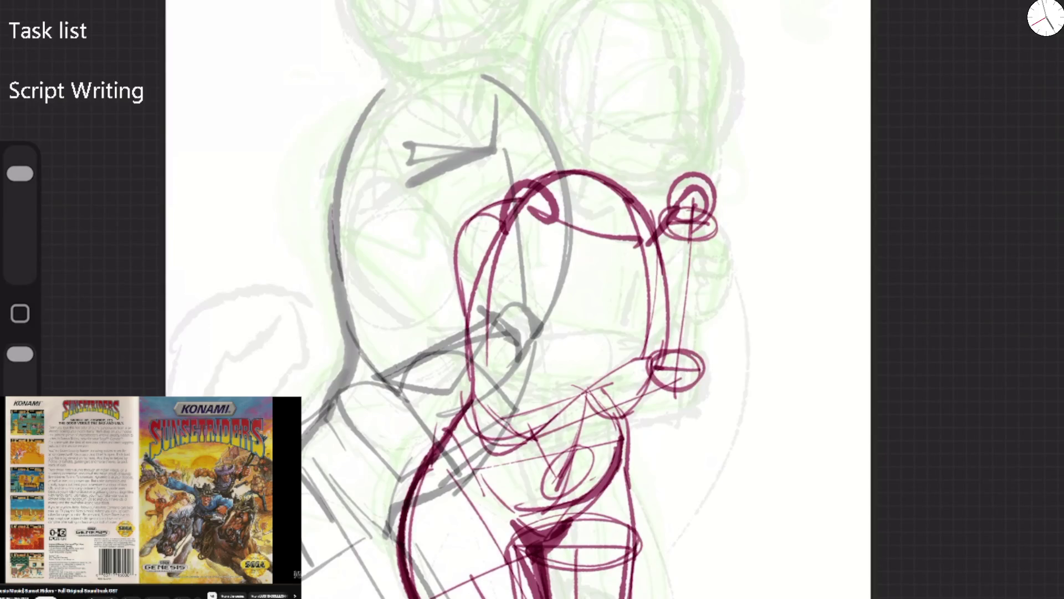
left_click_drag(659, 370, 661, 418)
left_click_drag(513, 421, 665, 374)
mouse_move(532, 446)
left_mouse_down()
mouse_move(666, 422)
mouse_move(662, 371)
left_mouse_up()
mouse_move(626, 385)
left_mouse_down()
mouse_move(665, 370)
mouse_move(527, 419)
left_mouse_up()
left_click_drag(474, 221, 552, 172)
mouse_move(502, 217)
left_mouse_down()
mouse_move(524, 277)
mouse_move(515, 227)
left_mouse_up()
Draw the long body line from the shoulder and the forearm contours
mouse_move(494, 247)
left_mouse_down()
mouse_move(504, 460)
mouse_move(531, 448)
left_mouse_up()
left_click_drag(456, 280, 482, 451)
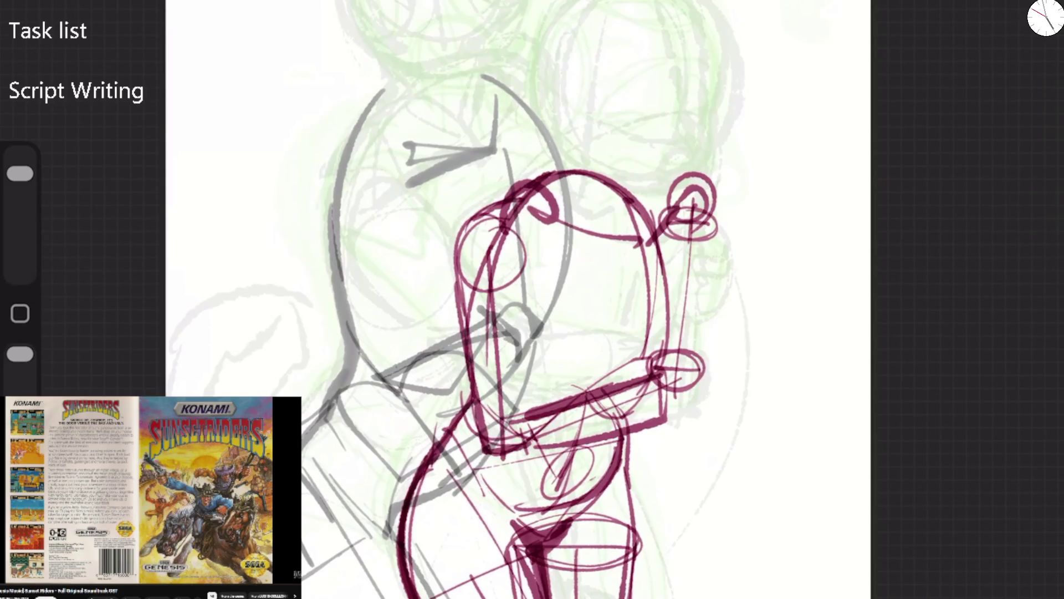
left_click_drag(518, 265, 529, 442)
mouse_move(517, 398)
left_mouse_down()
mouse_move(601, 293)
mouse_move(685, 289)
left_mouse_up()
mouse_move(624, 241)
left_mouse_down()
mouse_move(643, 360)
mouse_move(653, 361)
left_mouse_up()
mouse_move(490, 252)
left_mouse_down()
mouse_move(499, 225)
mouse_move(484, 205)
left_mouse_up()
Draw the body's lower-left contour and the leg line with shading
left_click_drag(535, 358, 480, 432)
mouse_move(474, 357)
left_mouse_down()
mouse_move(454, 426)
mouse_move(488, 549)
left_mouse_up()
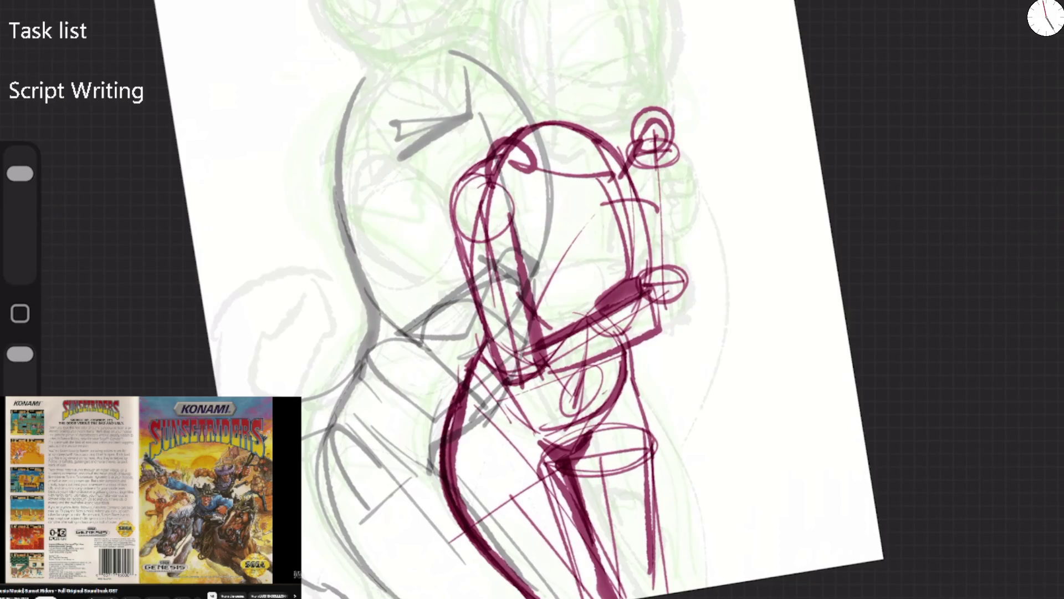
left_click_drag(540, 378, 579, 529)
mouse_move(518, 395)
left_mouse_down()
mouse_move(540, 383)
mouse_move(561, 394)
mouse_move(527, 404)
left_mouse_up()
left_click_drag(571, 509, 596, 526)
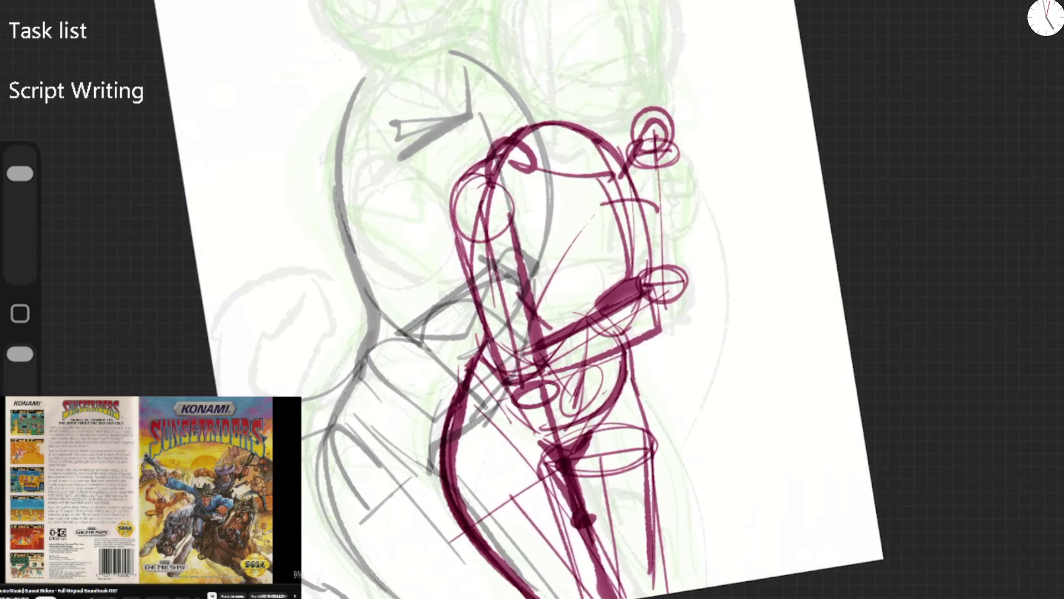
left_click_drag(571, 399, 560, 521)
left_click_drag(576, 477, 601, 542)
Boldly trace the second head's outline, then sketch the first character's head and face oval
mouse_move(450, 192)
left_mouse_down()
mouse_move(541, 106)
mouse_move(648, 120)
left_mouse_up()
mouse_move(637, 257)
left_mouse_down()
mouse_move(638, 208)
mouse_move(540, 105)
mouse_move(532, 319)
mouse_move(657, 111)
left_mouse_up()
left_click_drag(607, 88, 648, 136)
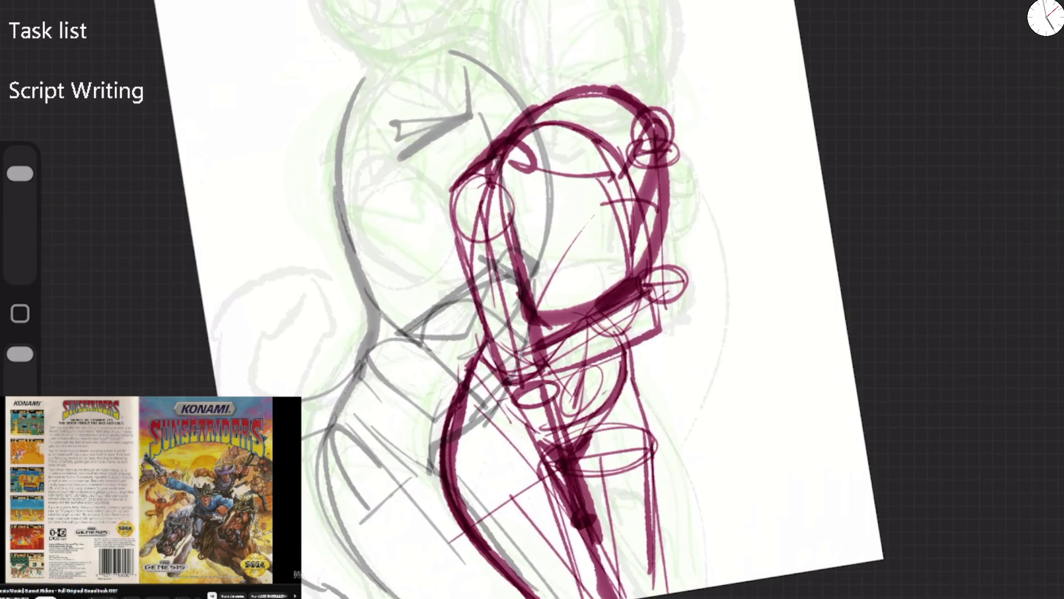
mouse_move(632, 85)
left_mouse_down()
mouse_move(670, 111)
mouse_move(662, 297)
left_mouse_up()
left_click_drag(674, 128, 670, 321)
scroll(519, 299, "down", 5)
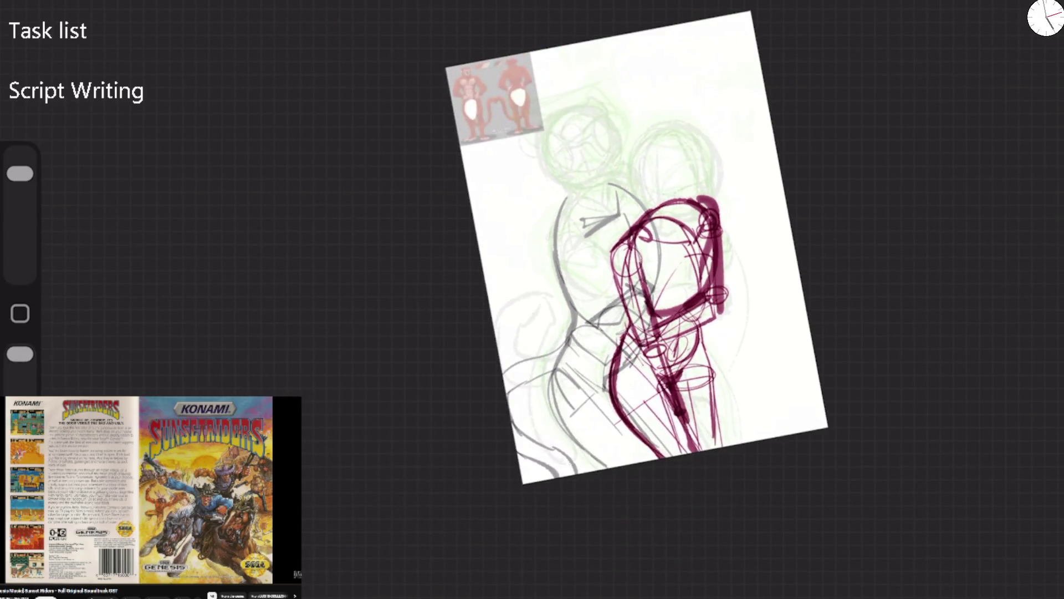
scroll(720, 277, "up", 5)
mouse_move(404, 383)
left_mouse_down()
mouse_move(370, 227)
mouse_move(477, 162)
left_mouse_up()
mouse_move(388, 284)
left_mouse_down()
mouse_move(457, 343)
mouse_move(411, 354)
mouse_move(488, 438)
left_mouse_up()
left_click_drag(438, 271, 541, 436)
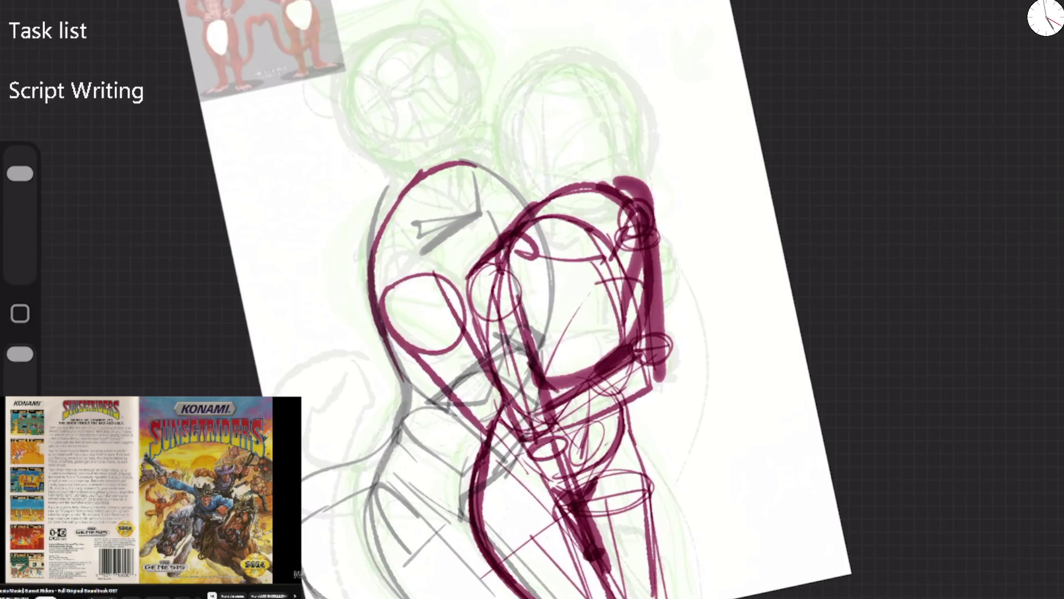
Erase the magenta band and stray lines around the face with a larger eraser
left_click_drag(20, 173, 20, 160)
mouse_move(554, 346)
left_mouse_down()
mouse_move(501, 388)
mouse_move(582, 372)
left_mouse_up()
mouse_move(485, 377)
left_mouse_down()
mouse_move(499, 370)
mouse_move(433, 351)
left_mouse_up()
left_click_drag(399, 291, 387, 281)
left_click_drag(468, 403, 452, 377)
mouse_move(462, 355)
left_mouse_down()
mouse_move(413, 276)
mouse_move(474, 335)
left_mouse_up()
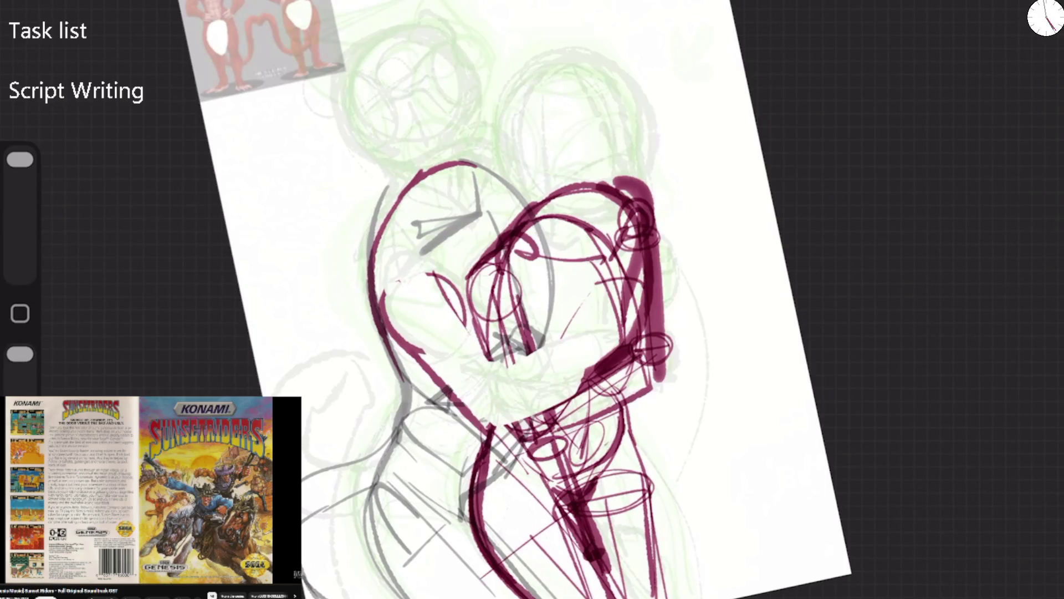
left_click_drag(624, 338, 579, 388)
left_click_drag(460, 275, 437, 324)
left_click_drag(487, 332, 508, 363)
left_click_drag(469, 274, 513, 364)
Redraw the face curves, jaw, neck and collar lines with a smaller brush
left_click_drag(20, 159, 20, 174)
mouse_move(401, 241)
left_mouse_down()
mouse_move(471, 277)
mouse_move(496, 327)
left_mouse_up()
left_click_drag(462, 408, 579, 397)
mouse_move(524, 363)
left_mouse_down()
mouse_move(548, 418)
mouse_move(563, 340)
mouse_move(540, 430)
left_mouse_up()
key("ctrl+z")
key("ctrl+z")
left_click_drag(474, 427, 509, 451)
left_click_drag(571, 417, 507, 450)
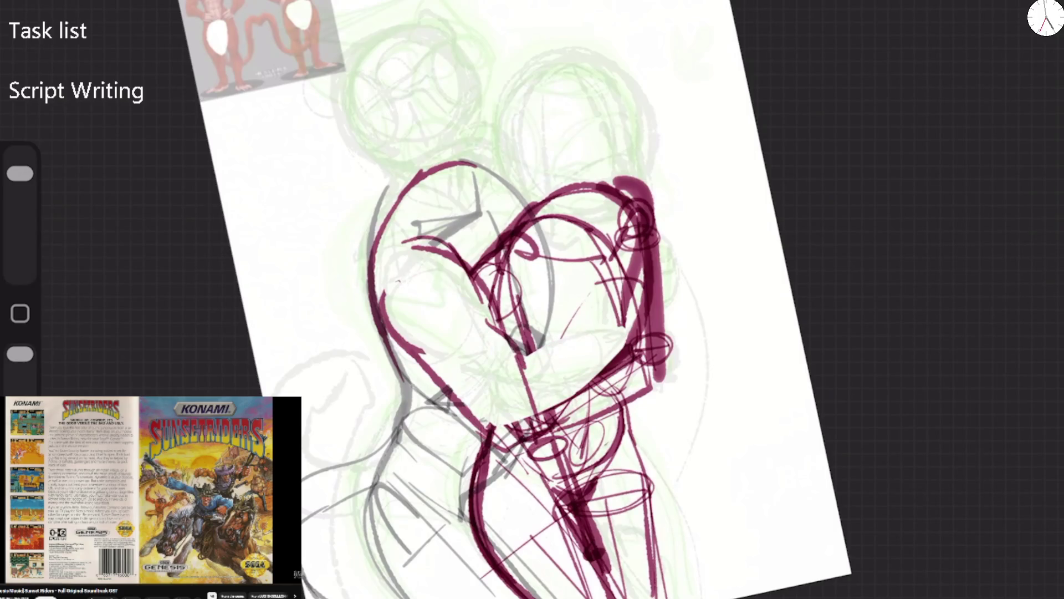
mouse_move(521, 363)
left_mouse_down()
mouse_move(616, 320)
mouse_move(632, 362)
left_mouse_up()
left_click_drag(628, 360, 518, 449)
left_click_drag(481, 404, 488, 438)
left_click_drag(559, 417, 491, 442)
Draw the hugging hand's fingers beside the head and thicken the left contour down to the bottom
mouse_move(618, 225)
left_mouse_down()
mouse_move(657, 222)
mouse_move(629, 302)
left_mouse_up()
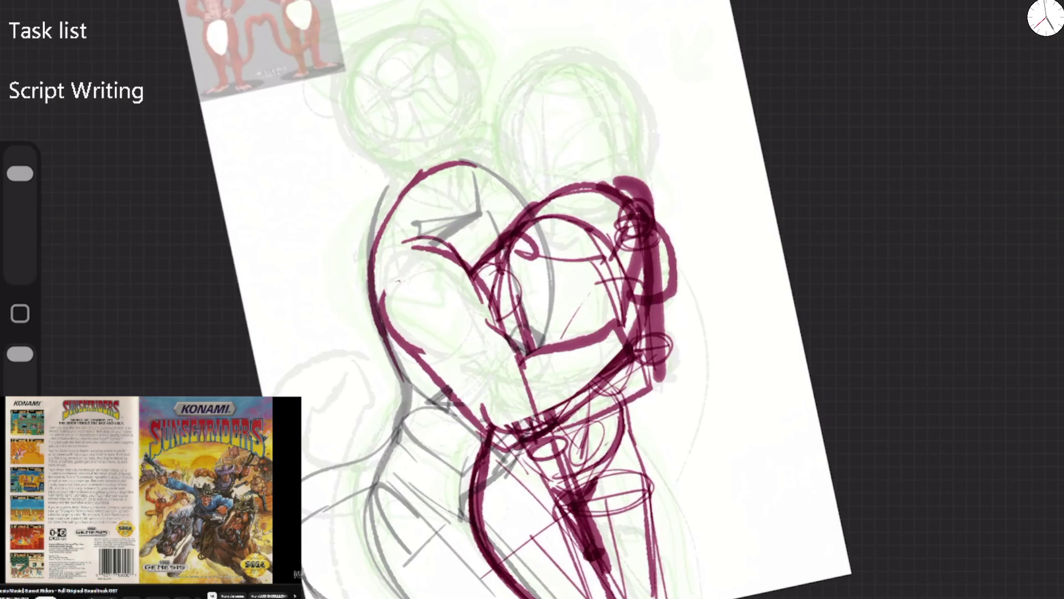
mouse_move(632, 260)
left_mouse_down()
mouse_move(655, 249)
mouse_move(665, 288)
mouse_move(632, 227)
mouse_move(654, 214)
mouse_move(672, 238)
mouse_move(665, 271)
left_mouse_up()
mouse_move(623, 243)
left_mouse_down()
mouse_move(663, 222)
mouse_move(632, 256)
mouse_move(668, 260)
mouse_move(637, 276)
mouse_move(642, 321)
mouse_move(621, 277)
left_mouse_up()
left_click_drag(378, 275, 407, 396)
mouse_move(382, 302)
left_mouse_down()
mouse_move(416, 405)
mouse_move(391, 455)
mouse_move(401, 596)
left_mouse_up()
left_click_drag(388, 546, 433, 597)
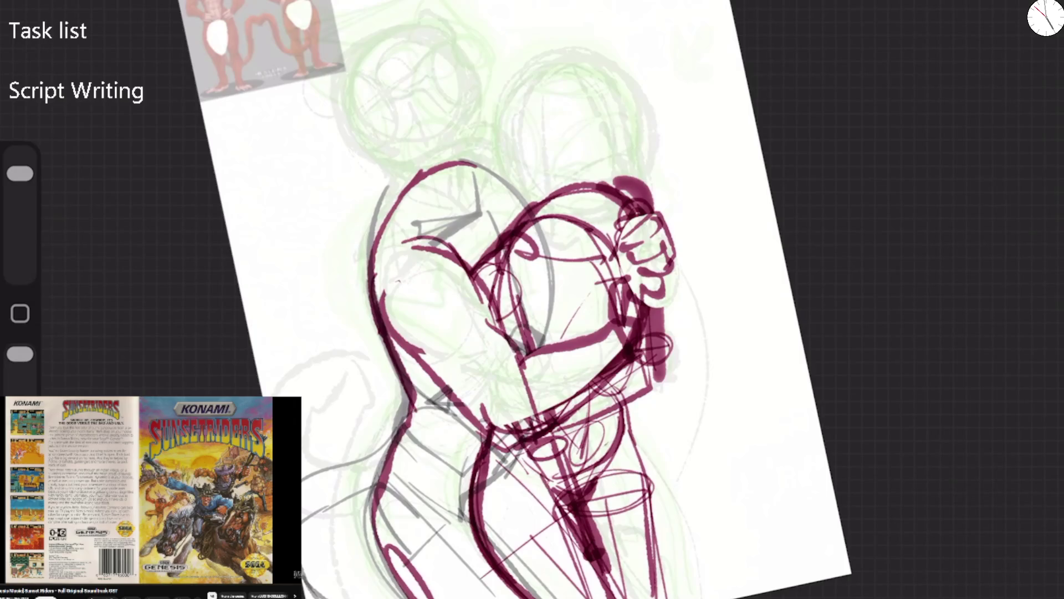
Add the arc, arm line, back contour and crown strokes at the top of the head
left_click_drag(471, 113, 525, 125)
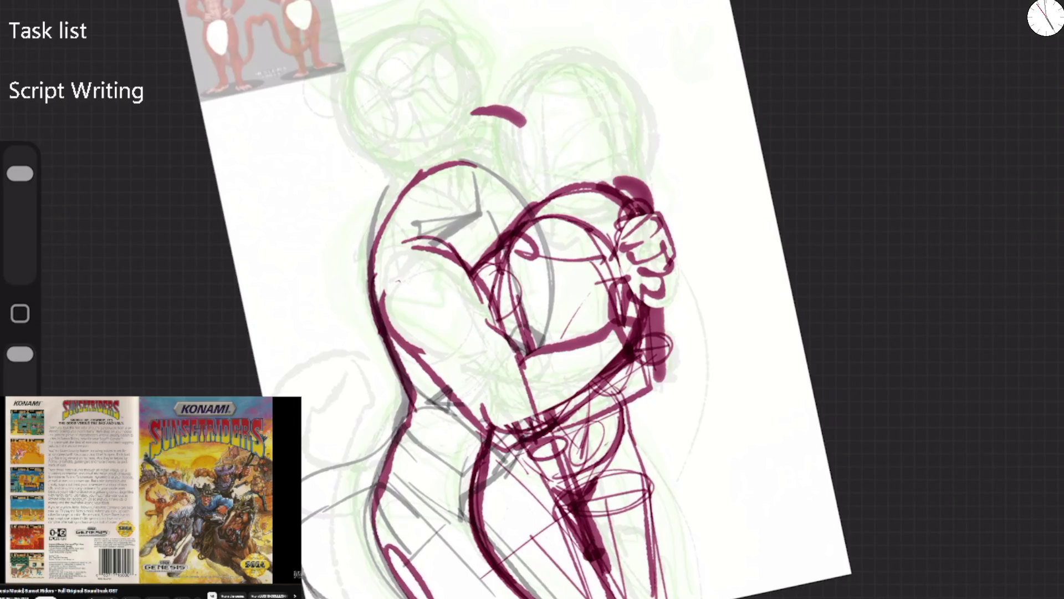
mouse_move(413, 252)
left_mouse_down()
mouse_move(507, 203)
mouse_move(508, 230)
mouse_move(441, 148)
mouse_move(366, 297)
left_mouse_up()
left_click_drag(424, 164, 474, 126)
mouse_move(432, 150)
left_mouse_down()
mouse_move(533, 119)
mouse_move(563, 155)
left_mouse_up()
scroll(526, 300, "up", 5)
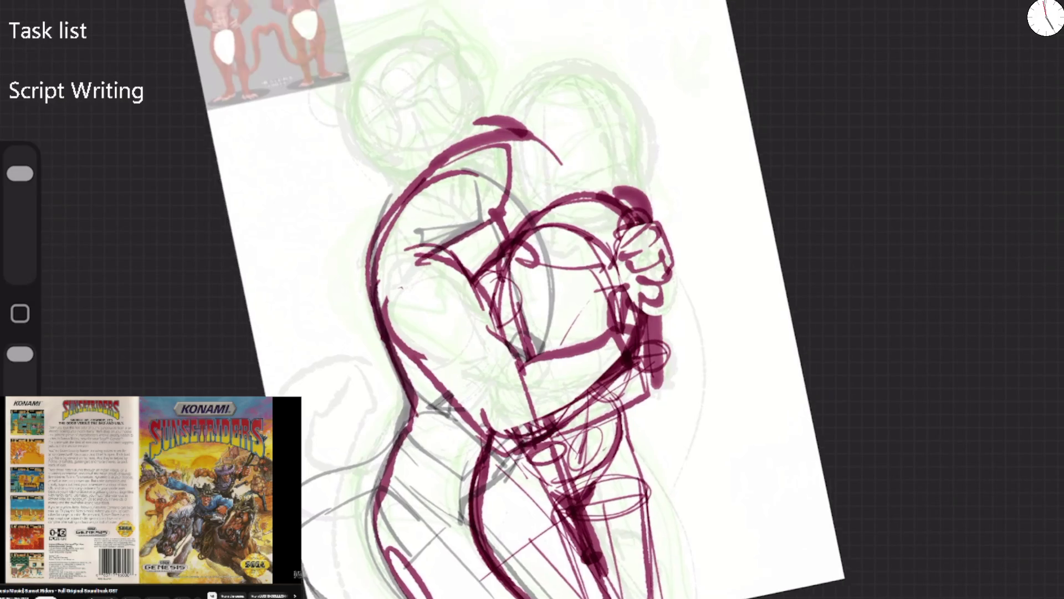
Sketch rough purple strokes for a beaked head shape at the top of the canvas
scroll(499, 299, "up", 3)
mouse_move(520, 215)
left_mouse_down()
mouse_move(602, 99)
mouse_move(494, 218)
mouse_move(591, 149)
left_mouse_up()
key("ctrl+z")
left_click_drag(552, 178, 590, 155)
mouse_move(588, 33)
left_mouse_down()
mouse_move(572, 92)
mouse_move(616, 106)
left_mouse_up()
mouse_move(679, 65)
left_mouse_down()
mouse_move(594, 114)
mouse_move(670, 81)
mouse_move(613, 125)
left_mouse_up()
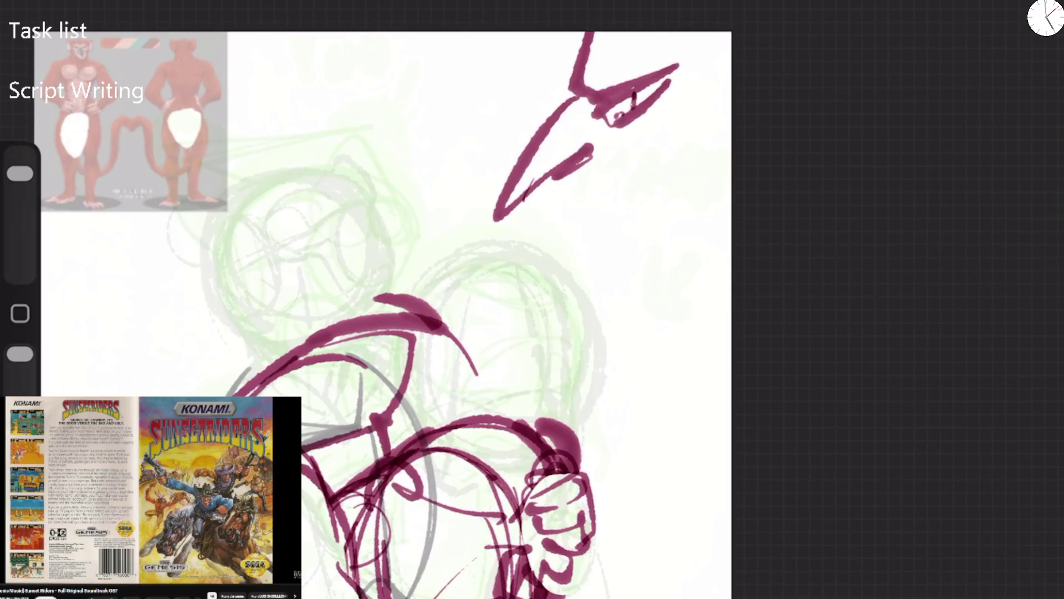
mouse_move(573, 191)
left_mouse_down()
mouse_move(642, 120)
mouse_move(594, 185)
mouse_move(622, 351)
mouse_move(704, 169)
mouse_move(588, 255)
mouse_move(584, 316)
left_mouse_up()
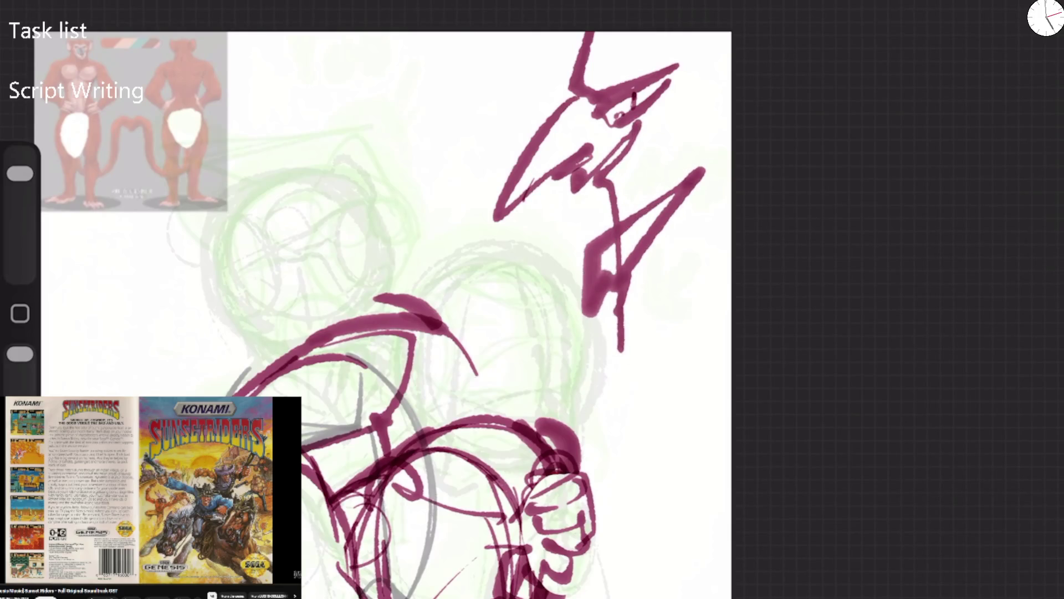
left_click_drag(679, 177, 604, 277)
Hatch the wing area and darken the beak edges, crest and eye
left_click_drag(499, 219, 557, 139)
left_click_drag(529, 185, 590, 146)
left_click_drag(571, 197, 604, 161)
mouse_move(599, 172)
left_mouse_down()
mouse_move(637, 124)
mouse_move(597, 184)
mouse_move(619, 227)
left_mouse_up()
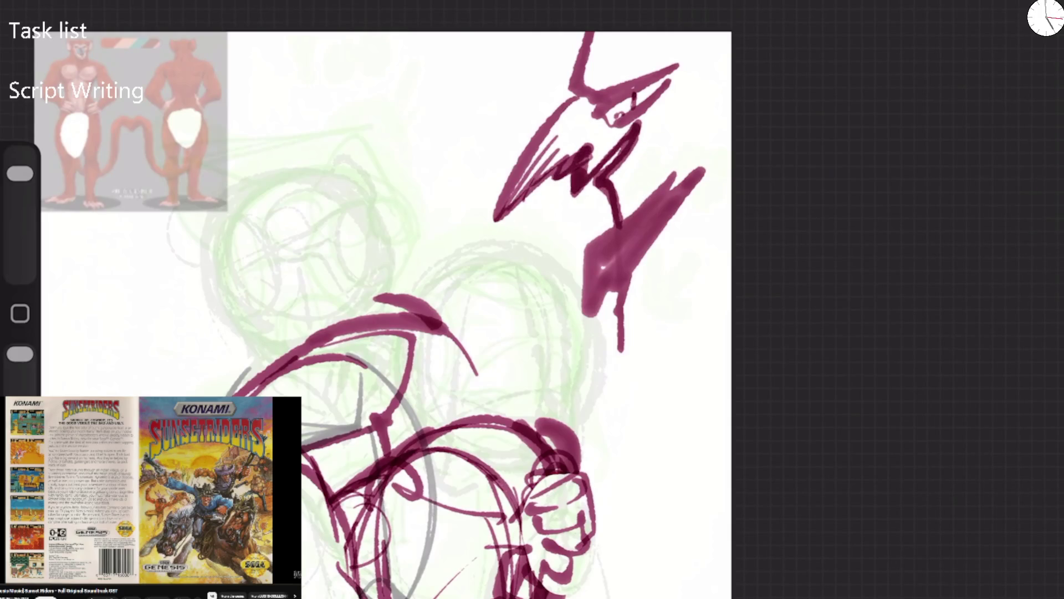
mouse_move(657, 81)
left_mouse_down()
mouse_move(590, 108)
mouse_move(559, 94)
left_mouse_up()
left_click_drag(588, 34, 498, 194)
left_click_drag(570, 115, 487, 238)
left_click_drag(604, 125, 643, 111)
mouse_move(600, 119)
left_mouse_down()
mouse_move(651, 100)
mouse_move(634, 103)
left_mouse_up()
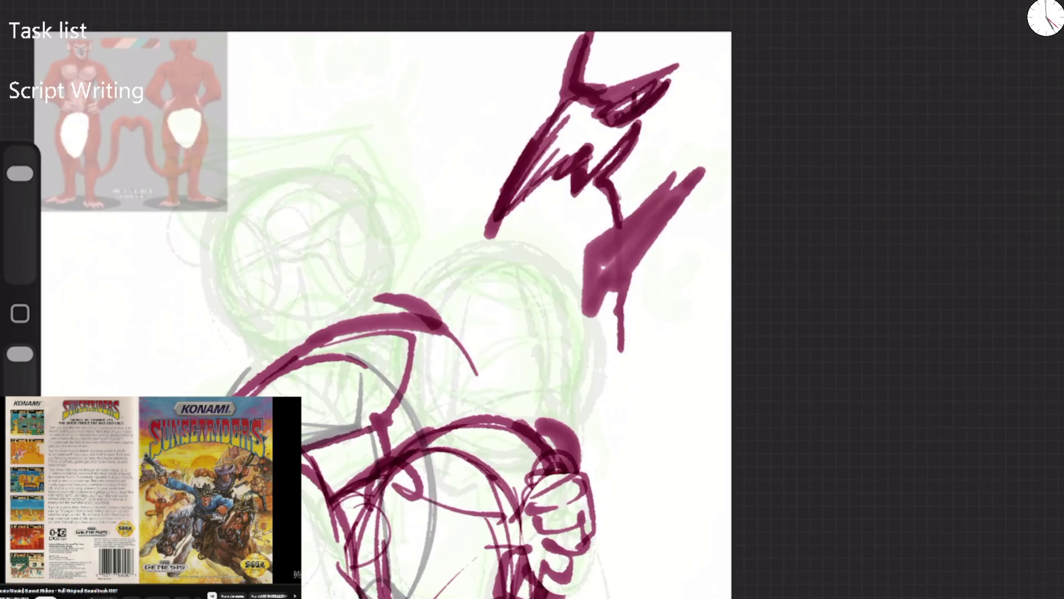
mouse_move(615, 227)
left_mouse_down()
mouse_move(582, 302)
mouse_move(662, 191)
mouse_move(701, 158)
left_mouse_up()
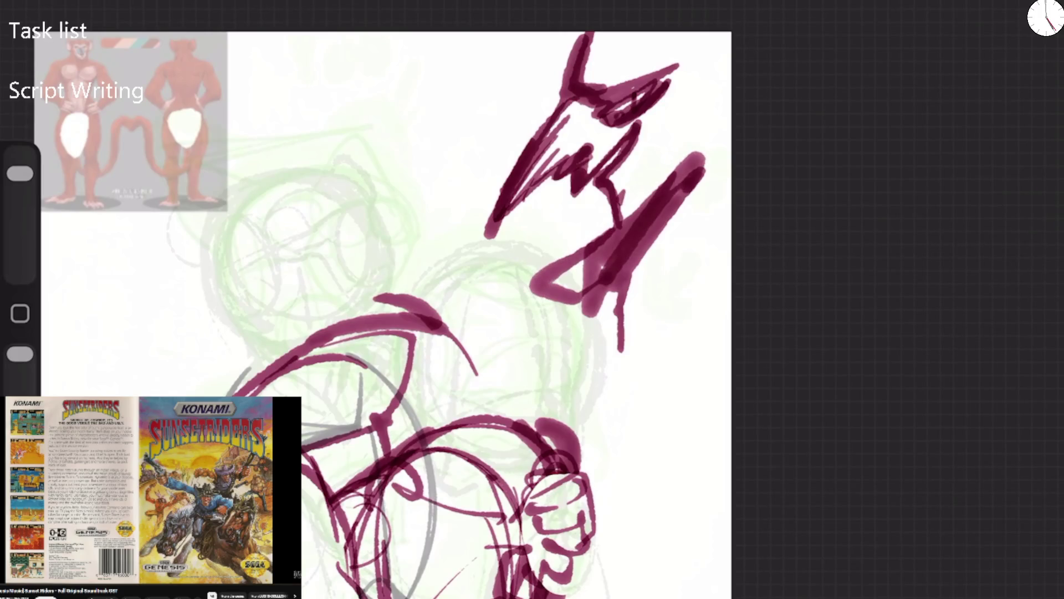
Undo all the purple head and beak strokes and restore the brush size
left_click_drag(20, 174, 20, 160)
key("ctrl+z")
key("ctrl+z")
key("ctrl+z")
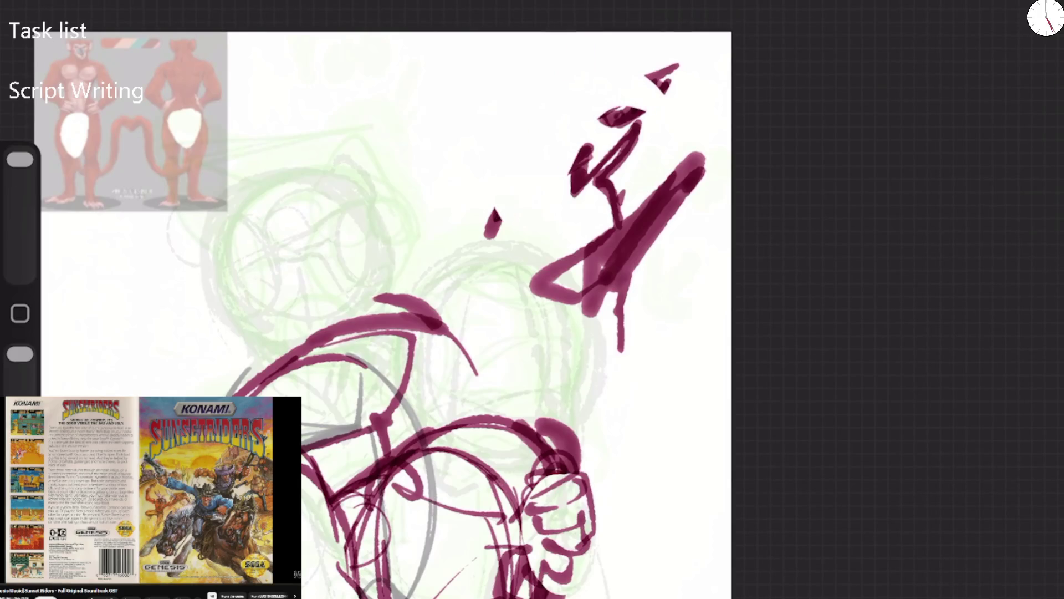
key("ctrl+z")
key("ctrl+z")
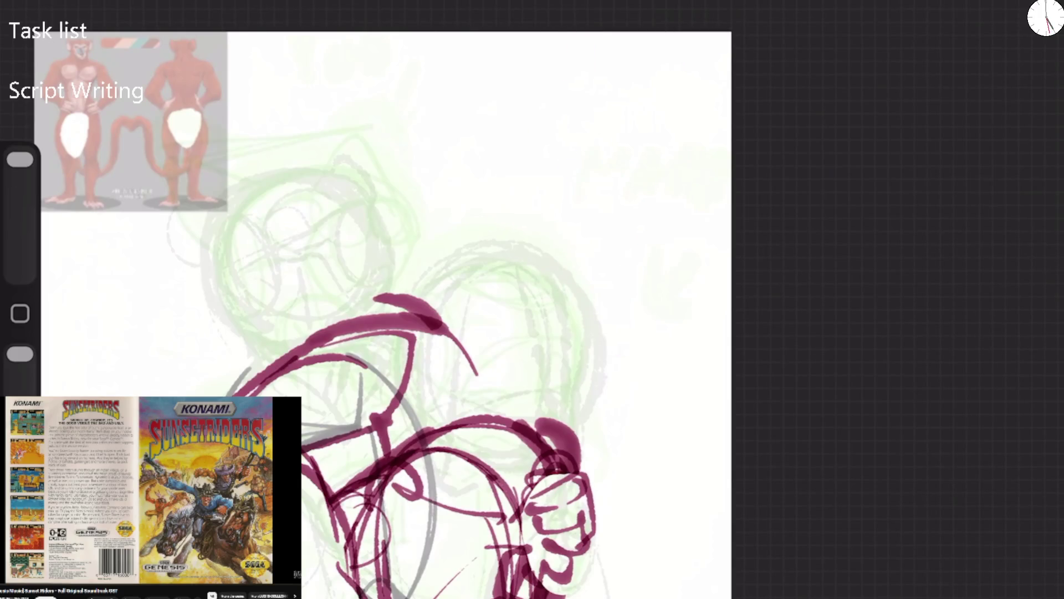
left_click_drag(20, 160, 20, 173)
scroll(421, 332, "up", 5)
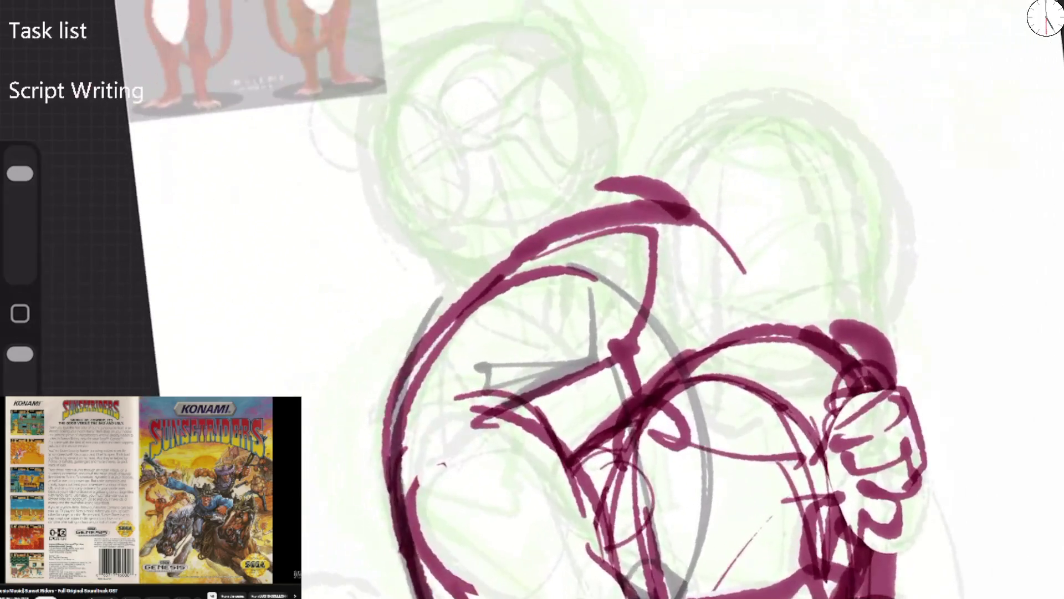
Draw trial hook and vertical purple strokes at left, then undo them
mouse_move(213, 391)
left_mouse_down()
mouse_move(183, 347)
mouse_move(271, 257)
left_mouse_up()
mouse_move(207, 309)
left_mouse_down()
mouse_move(191, 266)
mouse_move(289, 192)
mouse_move(275, 388)
mouse_move(283, 382)
left_mouse_up()
mouse_move(224, 191)
left_mouse_down()
mouse_move(221, 211)
mouse_move(177, 214)
mouse_move(193, 108)
mouse_move(216, 100)
mouse_move(221, 123)
left_mouse_up()
mouse_move(242, 75)
left_mouse_down()
mouse_move(224, 147)
mouse_move(232, 185)
left_mouse_up()
key("ctrl+z")
key("ctrl+z")
key("ctrl+z")
scroll(654, 299, "down", 3)
left_click_drag(20, 173, 20, 160)
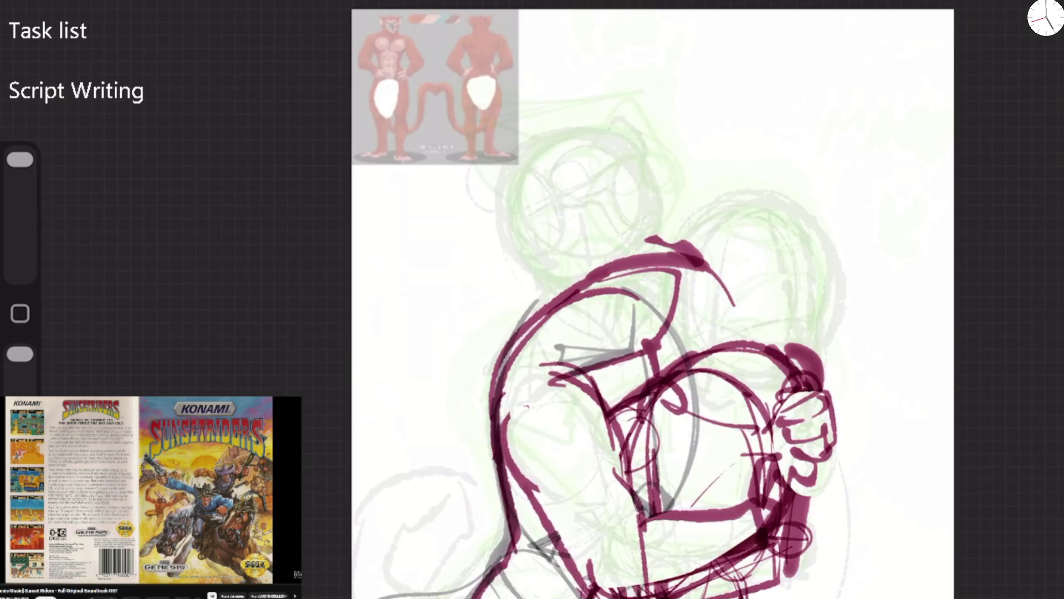
key("ctrl+z")
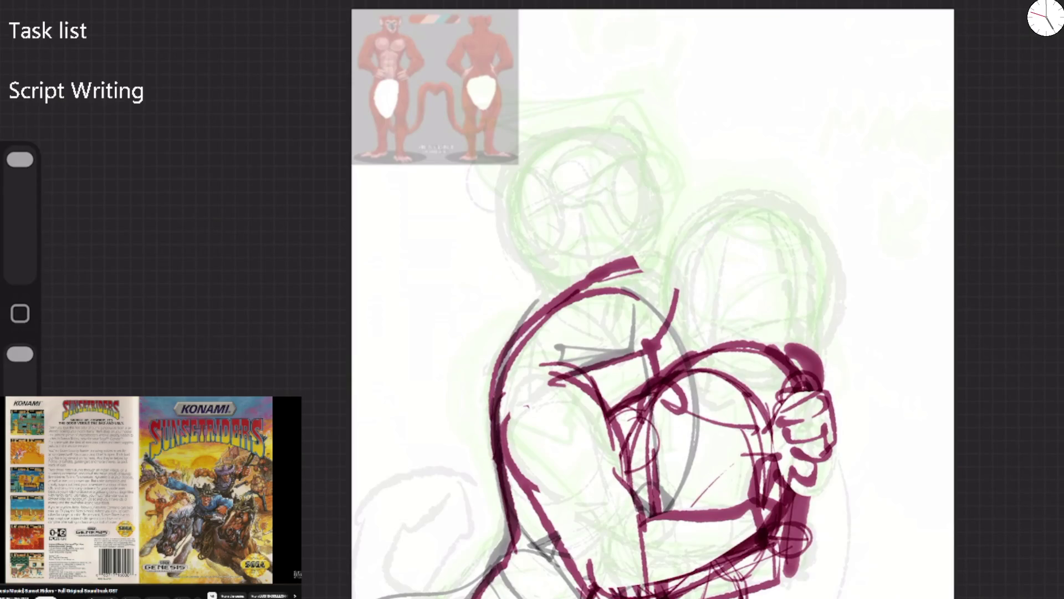
left_click_drag(20, 159, 20, 174)
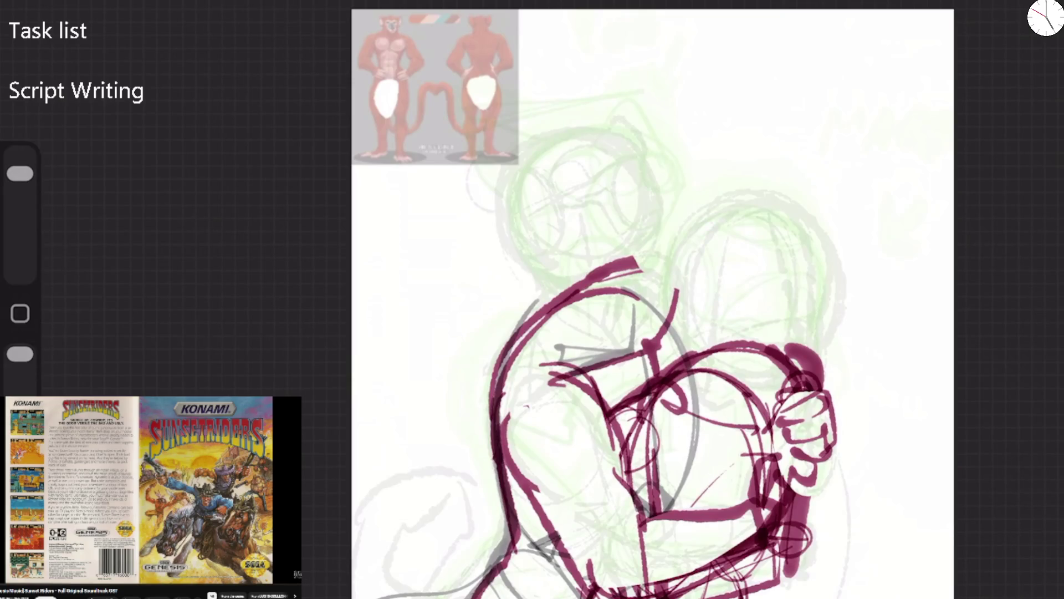
Sketch the A-shaped head outline with two oval eyes and the skull around them
mouse_move(543, 283)
left_mouse_down()
mouse_move(552, 307)
mouse_move(582, 182)
mouse_move(620, 183)
mouse_move(615, 155)
mouse_move(625, 216)
left_mouse_up()
mouse_move(621, 161)
left_mouse_down()
mouse_move(587, 210)
mouse_move(621, 143)
left_mouse_up()
left_click_drag(573, 194, 546, 198)
mouse_move(540, 160)
left_mouse_down()
mouse_move(535, 238)
mouse_move(538, 161)
left_mouse_up()
left_click_drag(537, 200, 637, 182)
left_click_drag(524, 161, 557, 269)
left_click_drag(551, 120, 559, 238)
mouse_move(515, 152)
left_mouse_down()
mouse_move(510, 183)
mouse_move(612, 111)
left_mouse_up()
left_click_drag(514, 183, 585, 136)
left_click_drag(585, 195, 591, 220)
Add mouth and jaw lines, reinforce the head's sides, and trace the face and chin
left_click_drag(592, 270, 635, 257)
mouse_move(546, 221)
left_mouse_down()
mouse_move(594, 276)
mouse_move(658, 263)
left_mouse_up()
left_click_drag(637, 135, 657, 252)
mouse_move(552, 133)
left_mouse_down()
mouse_move(648, 186)
mouse_move(665, 244)
mouse_move(666, 202)
left_mouse_up()
left_click_drag(601, 108, 673, 244)
left_click_drag(526, 119, 557, 277)
mouse_move(537, 225)
left_mouse_down()
mouse_move(554, 305)
mouse_move(629, 277)
mouse_move(612, 335)
left_mouse_up()
mouse_move(535, 216)
left_mouse_down()
mouse_move(535, 330)
mouse_move(501, 471)
left_mouse_up()
Draw the neck, a hand on the shoulder, a chest circle and the shoulder curve
mouse_move(640, 346)
left_mouse_down()
mouse_move(580, 405)
mouse_move(596, 391)
left_mouse_up()
mouse_move(585, 299)
left_mouse_down()
mouse_move(649, 360)
mouse_move(551, 397)
mouse_move(596, 382)
mouse_move(566, 410)
left_mouse_up()
mouse_move(635, 361)
left_mouse_down()
mouse_move(504, 388)
mouse_move(582, 391)
left_mouse_up()
left_click_drag(507, 396, 518, 476)
left_click_drag(532, 327, 533, 410)
mouse_move(607, 283)
left_mouse_down()
mouse_move(700, 296)
mouse_move(726, 341)
left_mouse_up()
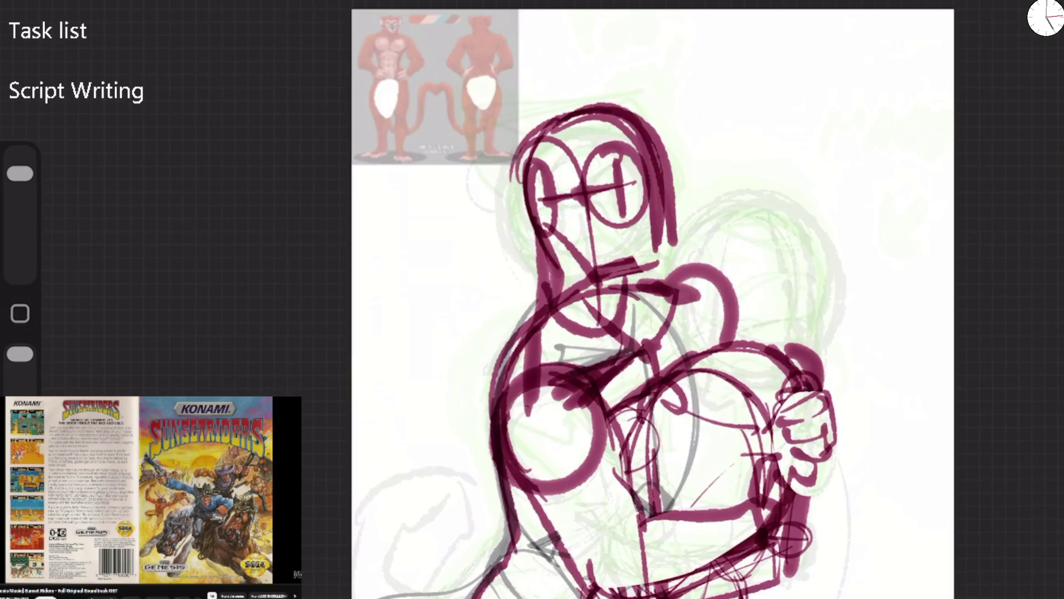
scroll(652, 302, "down", 5)
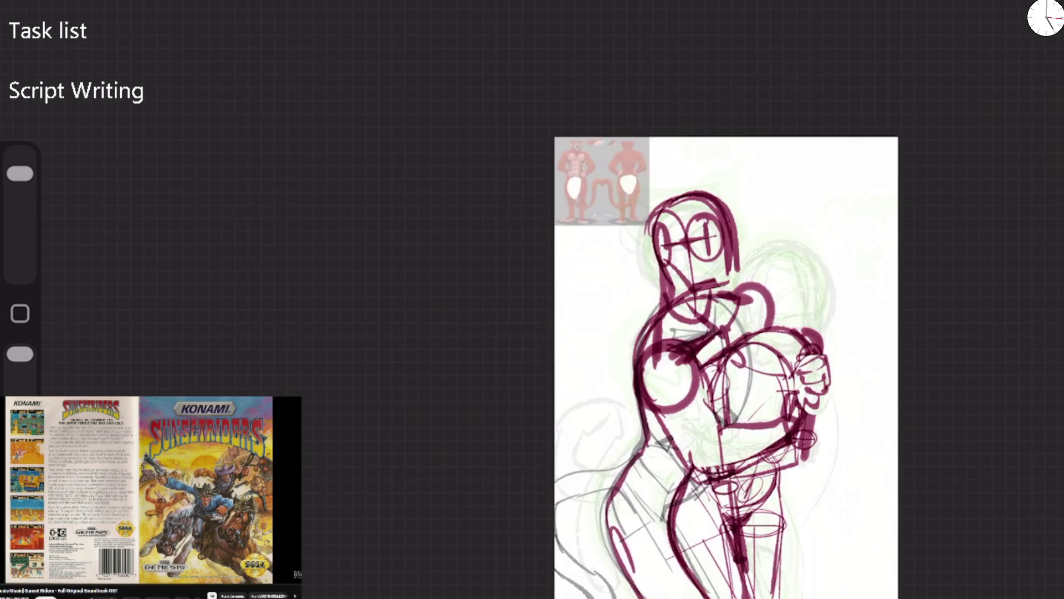
Draw the torso side, waistline, hip and left thigh contours
left_click_drag(651, 369, 693, 471)
left_click_drag(657, 416, 699, 482)
left_click_drag(693, 480, 732, 461)
mouse_move(735, 420)
left_mouse_down()
mouse_move(718, 460)
mouse_move(725, 435)
mouse_move(723, 480)
mouse_move(737, 471)
left_mouse_up()
left_click_drag(732, 454, 636, 493)
mouse_move(671, 456)
left_mouse_down()
mouse_move(622, 540)
mouse_move(671, 546)
left_mouse_up()
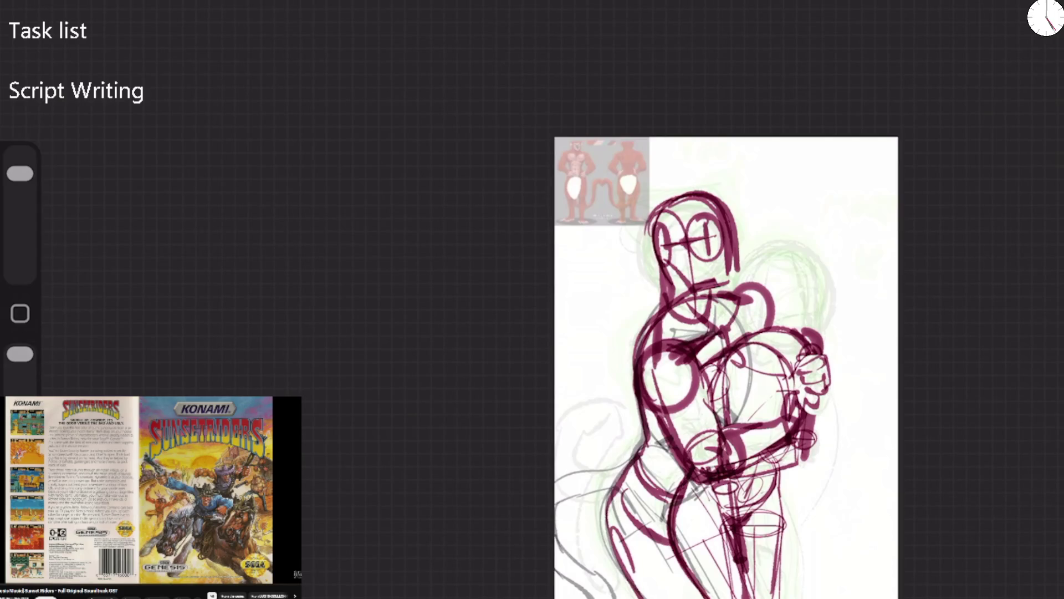
Sketch a cap brim and neck and shoulder lines, then undo them
left_click_drag(652, 219, 637, 358)
mouse_move(693, 280)
left_mouse_down()
mouse_move(654, 302)
mouse_move(773, 293)
left_mouse_up()
left_click_drag(20, 173, 20, 160)
scroll(721, 366, "up", 5)
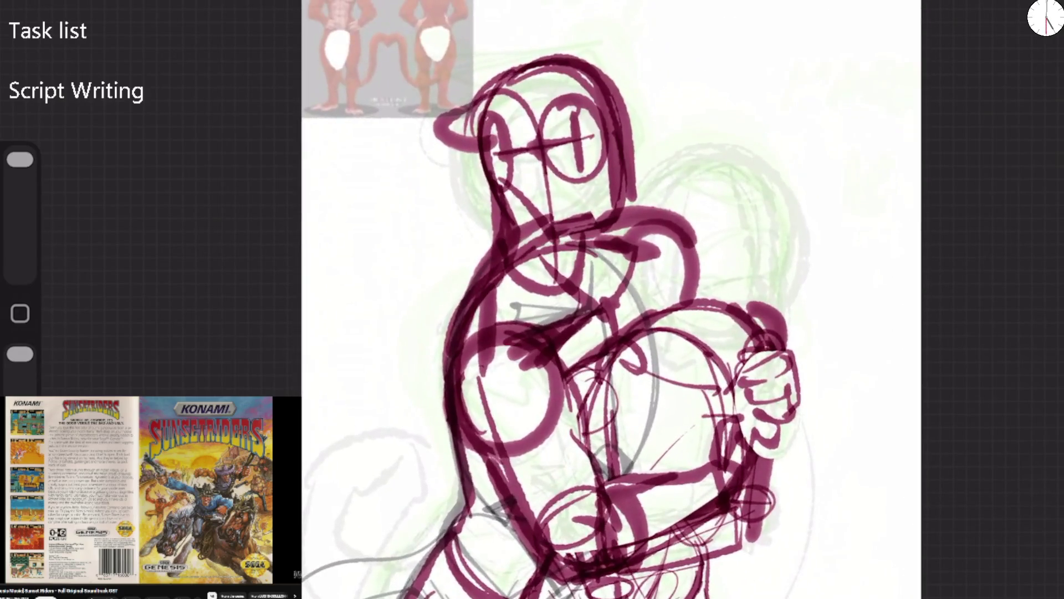
key("ctrl+z")
key("ctrl+z")
key("ctrl+z")
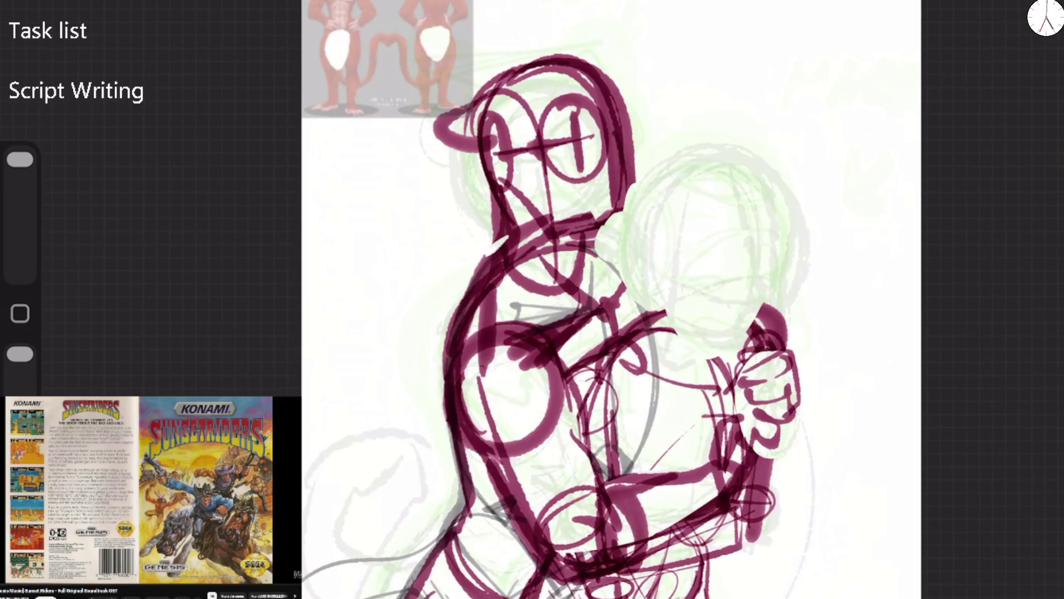
Redraw the torso's left edge and neck line, erasing stray chin and fist bits
left_click_drag(507, 237, 445, 386)
left_click_drag(505, 202, 507, 252)
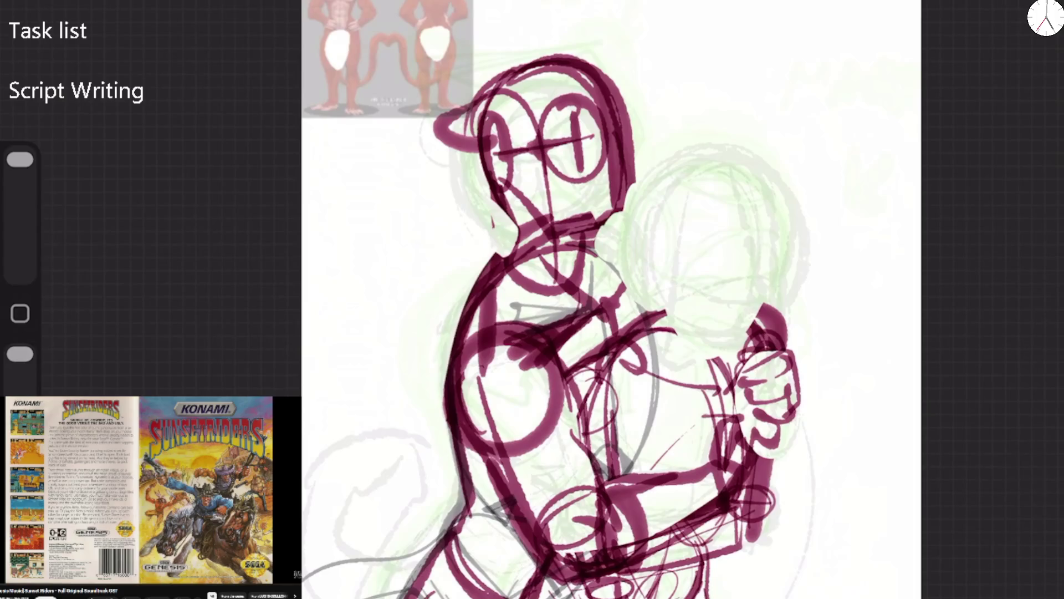
left_click_drag(20, 160, 20, 173)
mouse_move(488, 278)
left_mouse_down()
mouse_move(498, 230)
mouse_move(490, 275)
mouse_move(621, 238)
mouse_move(630, 207)
left_mouse_up()
mouse_move(768, 305)
left_mouse_down()
mouse_move(759, 333)
mouse_move(779, 346)
left_mouse_up()
Draw the right character's head, jaw line to the fist, round nose and eyes
left_click_drag(659, 189, 654, 186)
mouse_move(621, 222)
left_mouse_down()
mouse_move(721, 149)
mouse_move(781, 183)
mouse_move(793, 261)
mouse_move(746, 350)
left_mouse_up()
mouse_move(632, 273)
left_mouse_down()
mouse_move(711, 354)
mouse_move(775, 346)
left_mouse_up()
mouse_move(773, 300)
left_mouse_down()
mouse_move(770, 332)
mouse_move(751, 316)
mouse_move(745, 332)
mouse_move(782, 285)
mouse_move(726, 153)
mouse_move(649, 191)
left_mouse_up()
left_click_drag(687, 277, 712, 289)
left_click_drag(712, 343, 737, 333)
mouse_move(676, 280)
left_mouse_down()
mouse_move(717, 288)
mouse_move(723, 197)
mouse_move(667, 335)
left_mouse_up()
left_click_drag(654, 229, 654, 338)
left_click_drag(589, 363, 659, 309)
Add cheek, mouth and chin lines and thicken the right head's outline
mouse_move(637, 263)
left_mouse_down()
mouse_move(662, 344)
mouse_move(730, 369)
left_mouse_up()
left_click_drag(604, 383, 731, 416)
left_click_drag(720, 363, 751, 401)
left_click_drag(790, 260, 804, 332)
left_click_drag(699, 166, 781, 239)
mouse_move(637, 222)
left_mouse_down()
mouse_move(732, 164)
mouse_move(784, 232)
left_mouse_up()
left_click_drag(665, 200, 643, 261)
left_click_drag(643, 222, 751, 344)
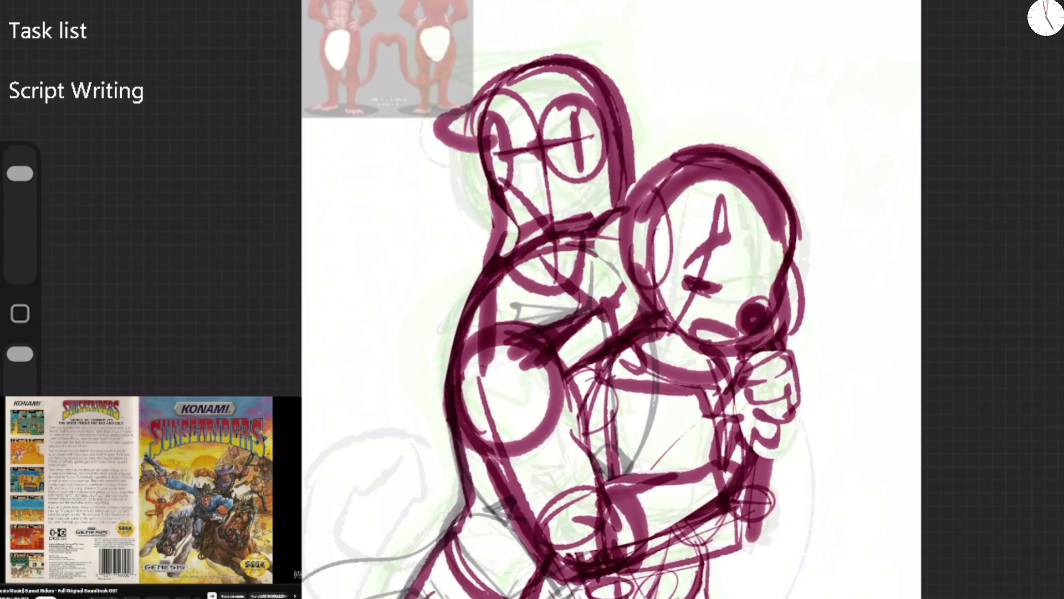
left_click_drag(609, 333, 615, 252)
left_click(1046, 8)
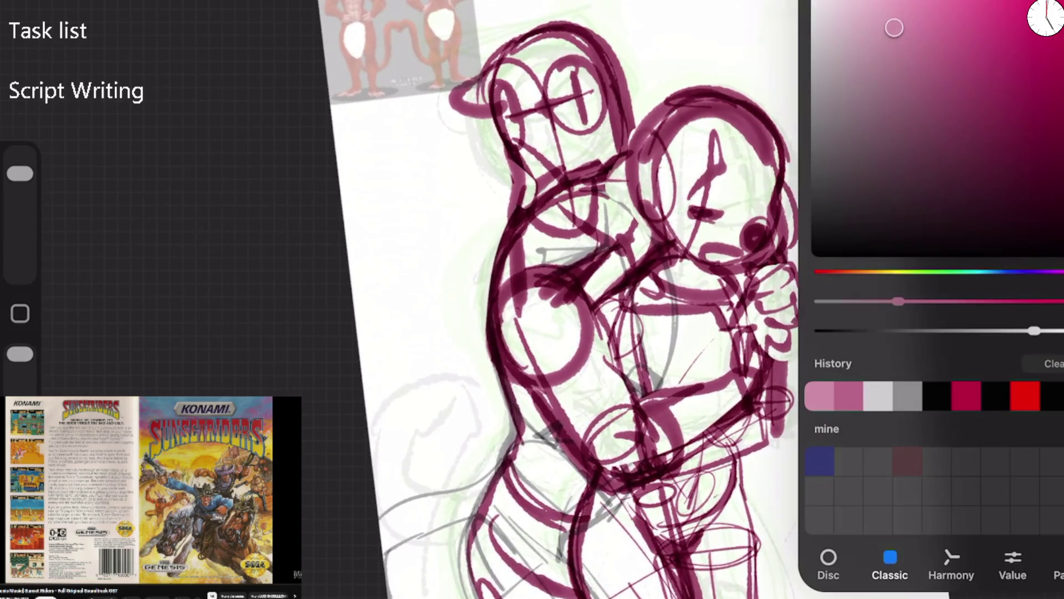
Switch to blue and trace the body's left edge, torso centre, right head oval and chin
left_click(992, 270)
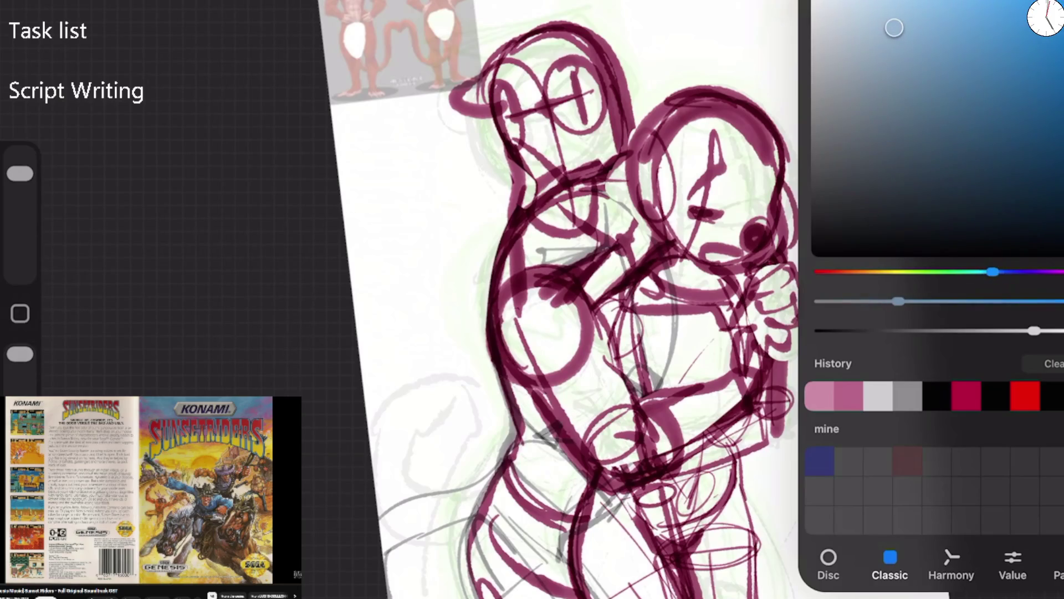
left_click(1046, 8)
left_click_drag(521, 366, 587, 482)
mouse_move(623, 296)
left_mouse_down()
mouse_move(646, 413)
mouse_move(642, 388)
left_mouse_up()
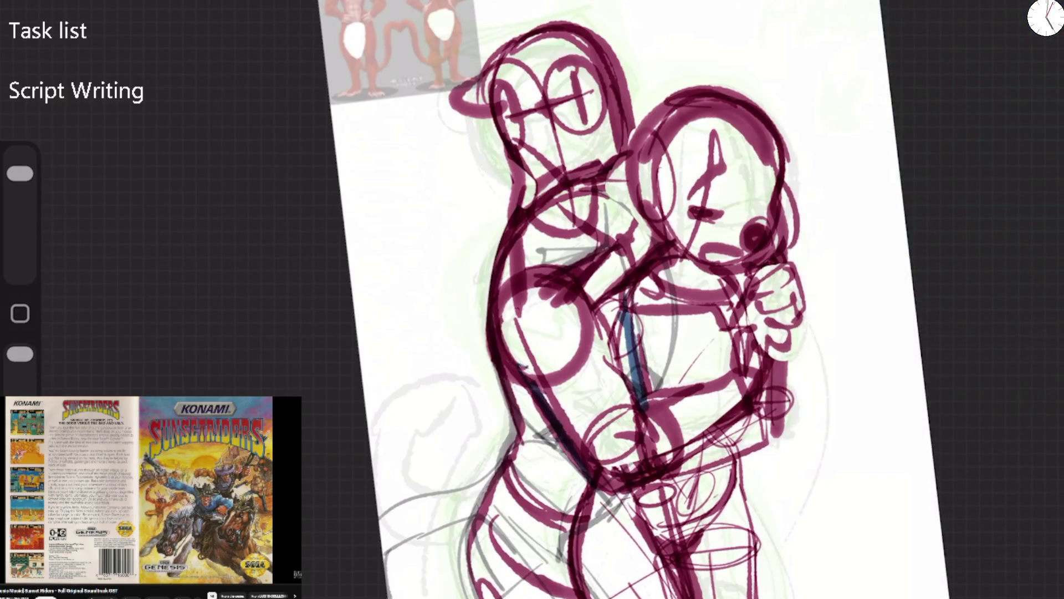
mouse_move(748, 116)
left_mouse_down()
mouse_move(712, 222)
mouse_move(783, 195)
left_mouse_up()
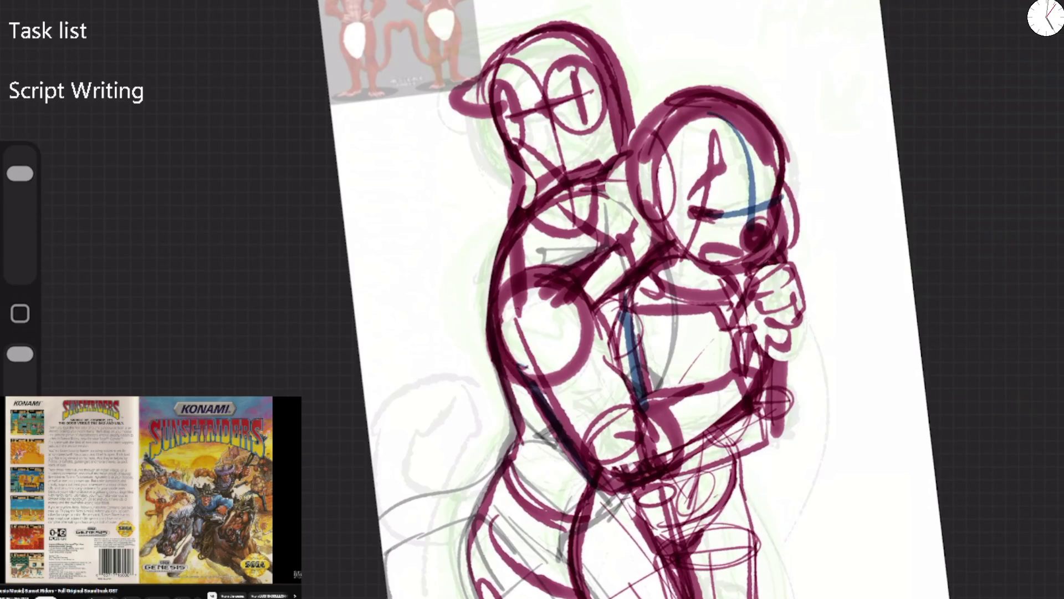
left_click_drag(705, 205, 777, 166)
mouse_move(694, 264)
left_mouse_down()
mouse_move(740, 299)
mouse_move(750, 271)
left_mouse_up()
Trace the lower torso, pelvis, waist, forearm, fist and both characters' legs in blue
mouse_move(629, 486)
left_mouse_down()
mouse_move(696, 592)
mouse_move(672, 483)
mouse_move(746, 463)
mouse_move(699, 554)
left_mouse_up()
left_click_drag(726, 463, 715, 479)
left_click_drag(740, 421, 687, 450)
mouse_move(726, 369)
left_mouse_down()
mouse_move(776, 329)
mouse_move(737, 427)
left_mouse_up()
left_click_drag(751, 339, 799, 277)
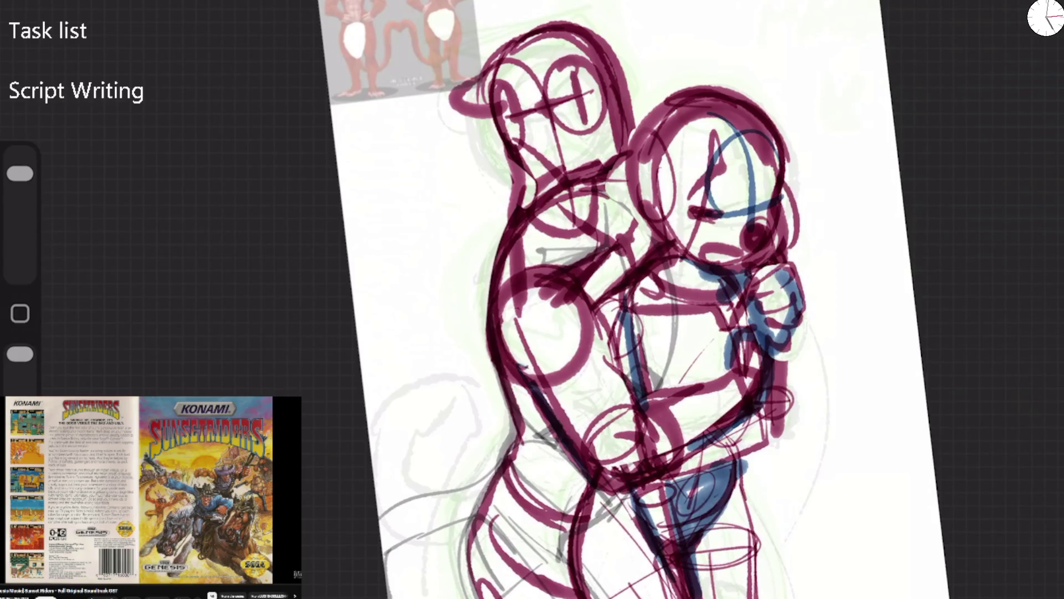
left_click_drag(736, 465, 768, 596)
left_click_drag(566, 485, 593, 598)
left_click_drag(516, 415, 460, 598)
Trace the left head, cap brim and face, plus the right head's edge and top arc
mouse_move(496, 141)
left_mouse_down()
mouse_move(576, 23)
mouse_move(627, 100)
left_mouse_up()
left_click_drag(577, 23, 635, 89)
mouse_move(504, 56)
left_mouse_down()
mouse_move(454, 83)
mouse_move(508, 104)
left_mouse_up()
mouse_move(582, 67)
left_mouse_down()
mouse_move(615, 158)
mouse_move(604, 138)
left_mouse_up()
left_click_drag(560, 89, 648, 199)
left_click_drag(650, 153, 743, 114)
left_click_drag(668, 119, 773, 147)
left_click_drag(654, 145, 679, 313)
Darken the right head's blue outline and trace the left character's neck and shoulder
left_click_drag(785, 147, 790, 253)
left_click_drag(687, 89, 778, 177)
left_click_drag(704, 87, 629, 244)
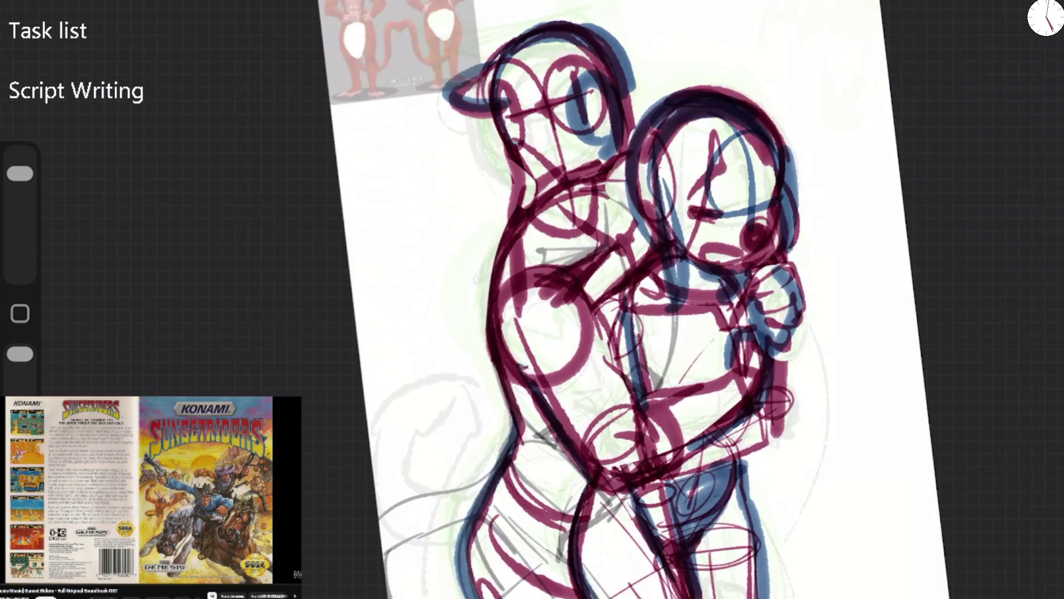
left_click_drag(592, 138, 513, 203)
left_click_drag(632, 158, 555, 180)
scroll(635, 299, "down", 5)
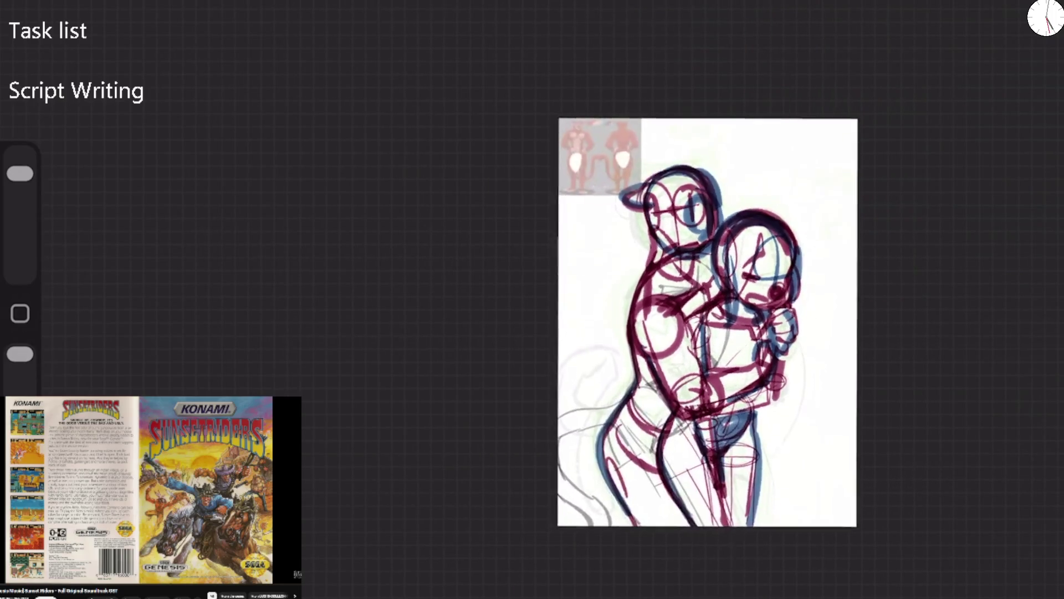
Add blue neck, chest circle, lower torso, hip and body contour lines to the left character
scroll(823, 357, "up", 3)
mouse_move(553, 144)
left_mouse_down()
mouse_move(588, 236)
mouse_move(625, 171)
left_mouse_up()
mouse_move(626, 250)
left_mouse_down()
mouse_move(571, 305)
mouse_move(626, 255)
left_mouse_up()
mouse_move(551, 216)
left_mouse_down()
mouse_move(532, 305)
mouse_move(609, 466)
left_mouse_up()
left_click_drag(646, 383, 618, 441)
left_click_drag(760, 397, 645, 449)
left_click_drag(768, 376, 662, 441)
left_click_drag(560, 425, 515, 490)
left_click_drag(608, 480, 571, 491)
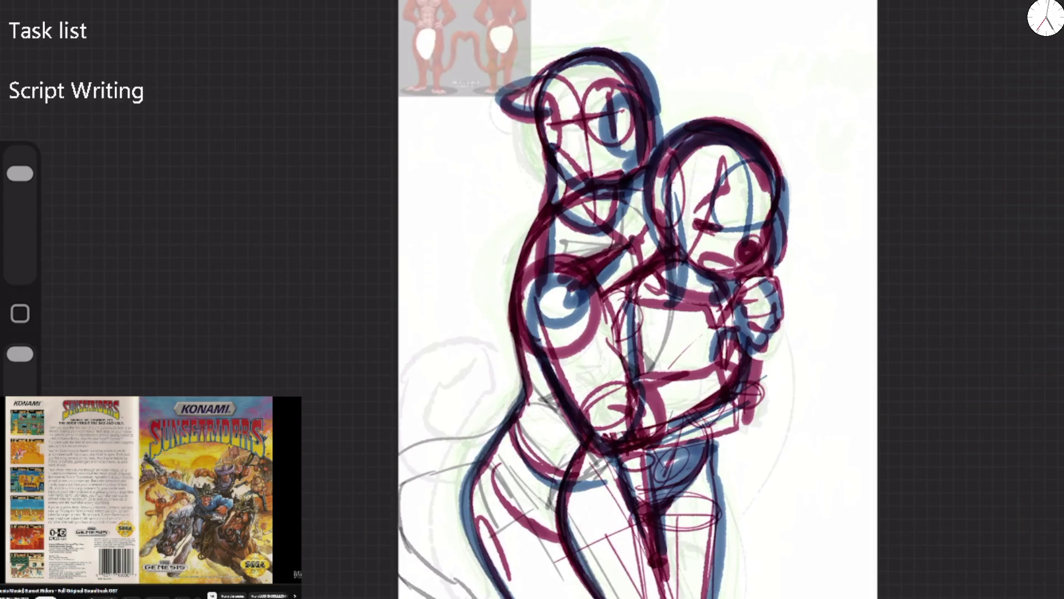
Switch to crimson and draw a thin line across the chest and a short side mark
left_click(1045, 17)
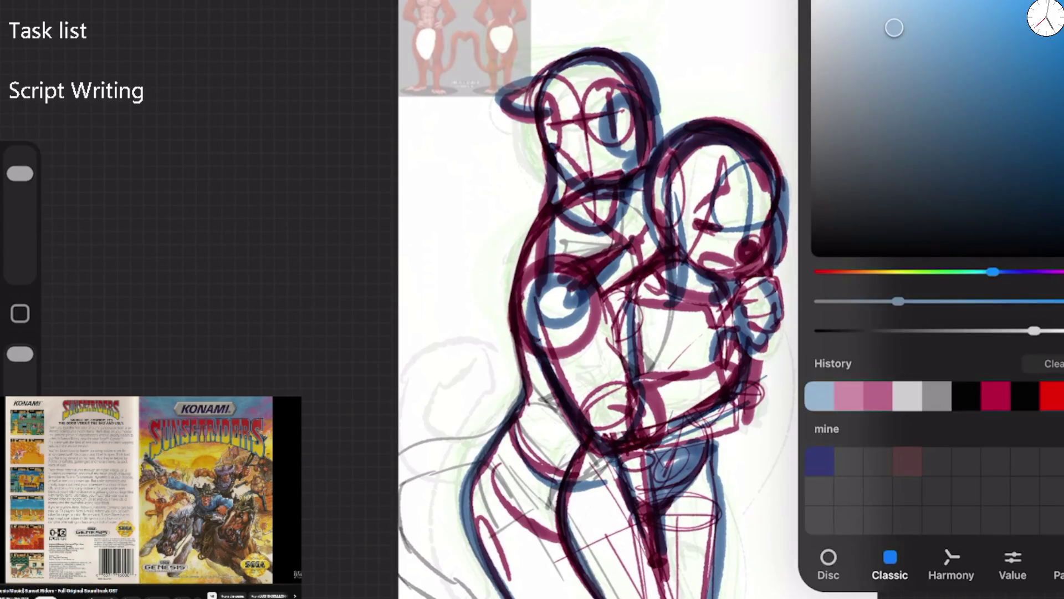
left_click(996, 395)
left_click_drag(715, 277, 632, 421)
key("ctrl+z")
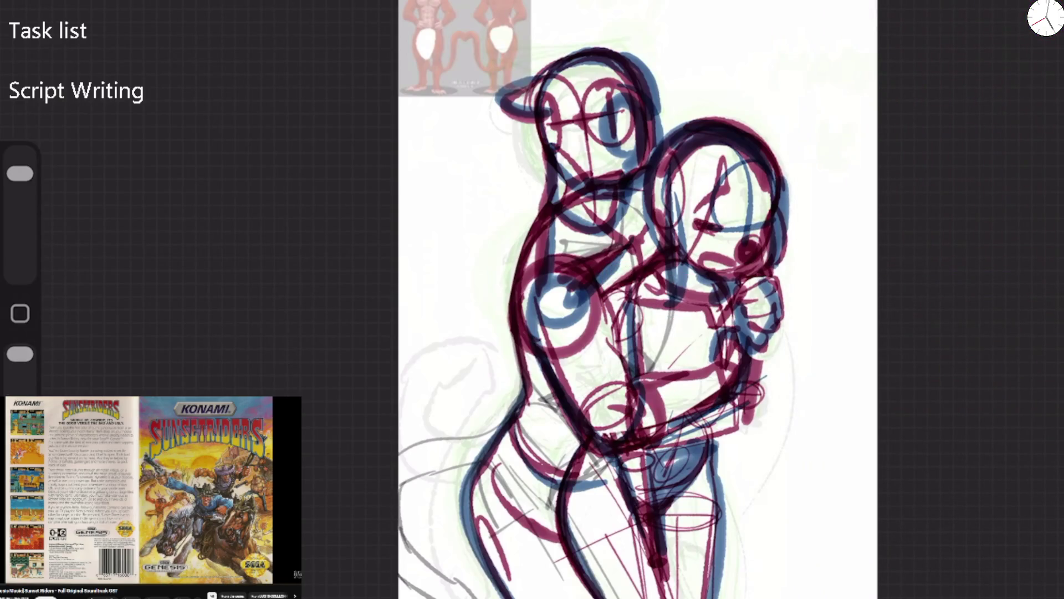
left_click(1044, 17)
left_click(1045, 17)
left_click_drag(682, 176, 828, 131)
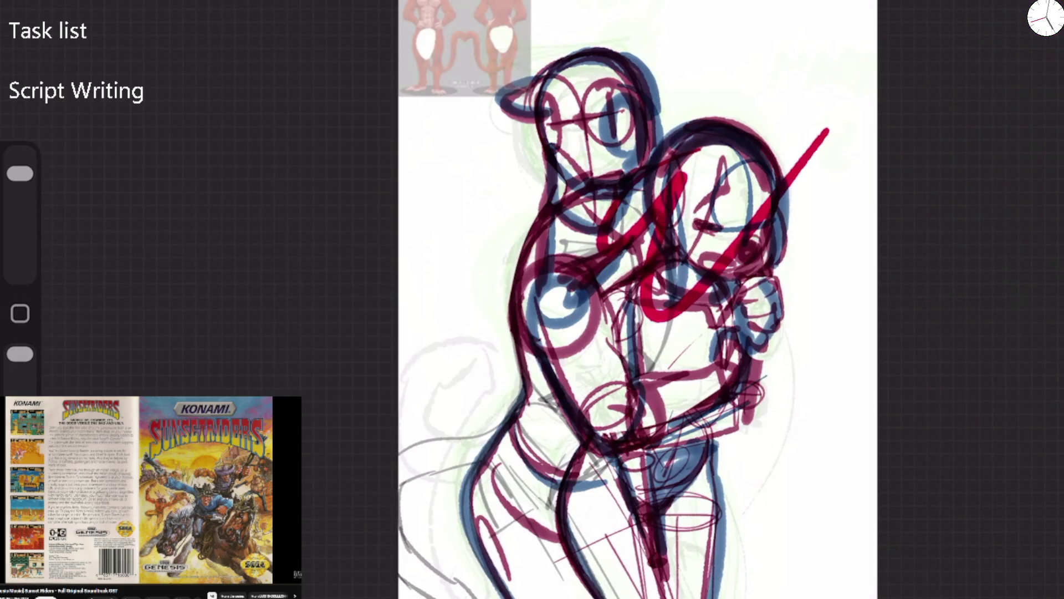
key("ctrl+z")
left_click_drag(638, 307, 721, 293)
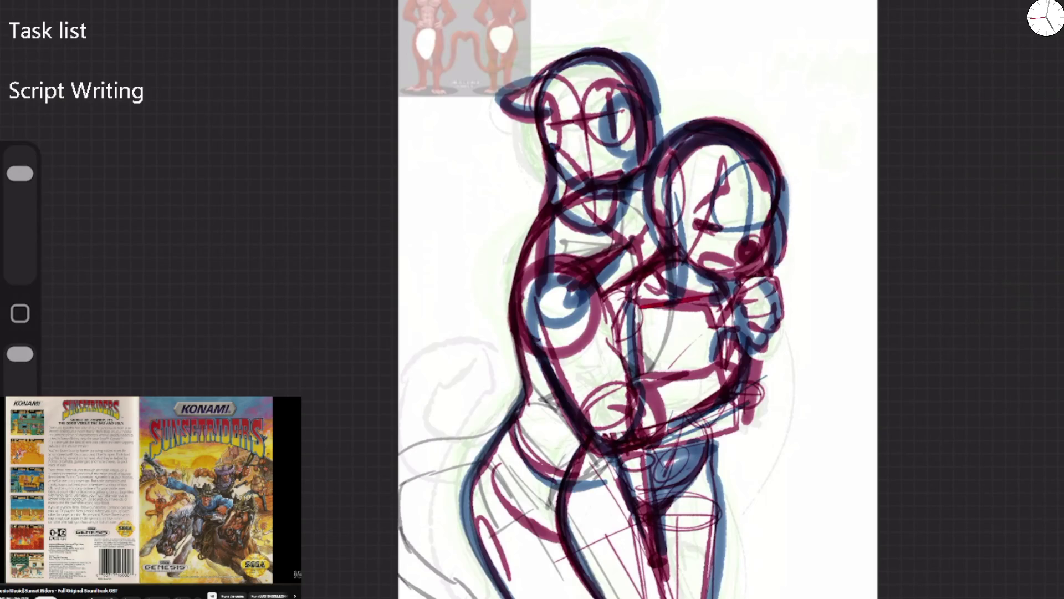
left_click_drag(726, 417, 716, 460)
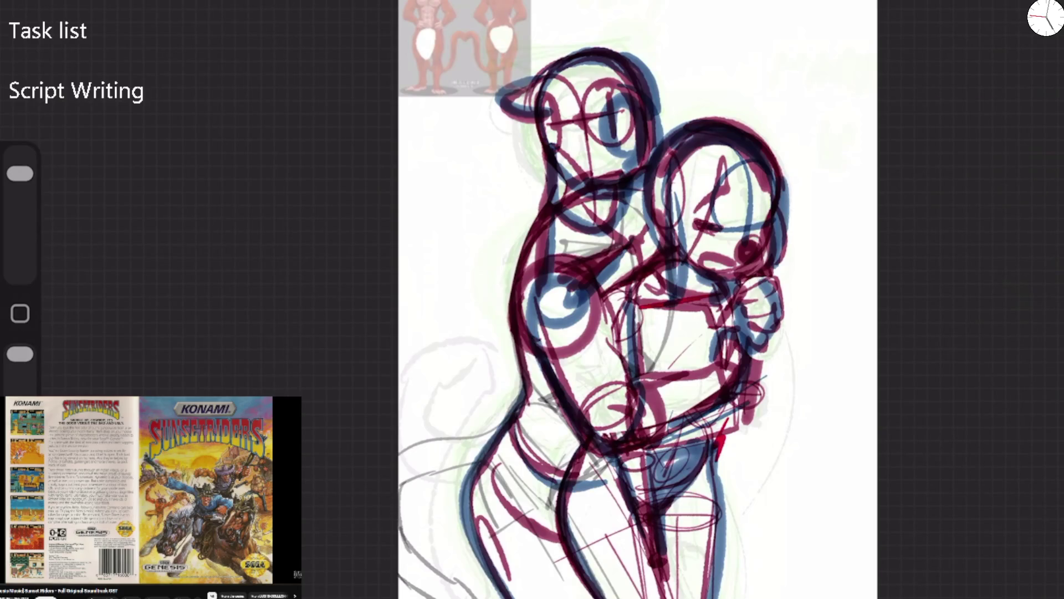
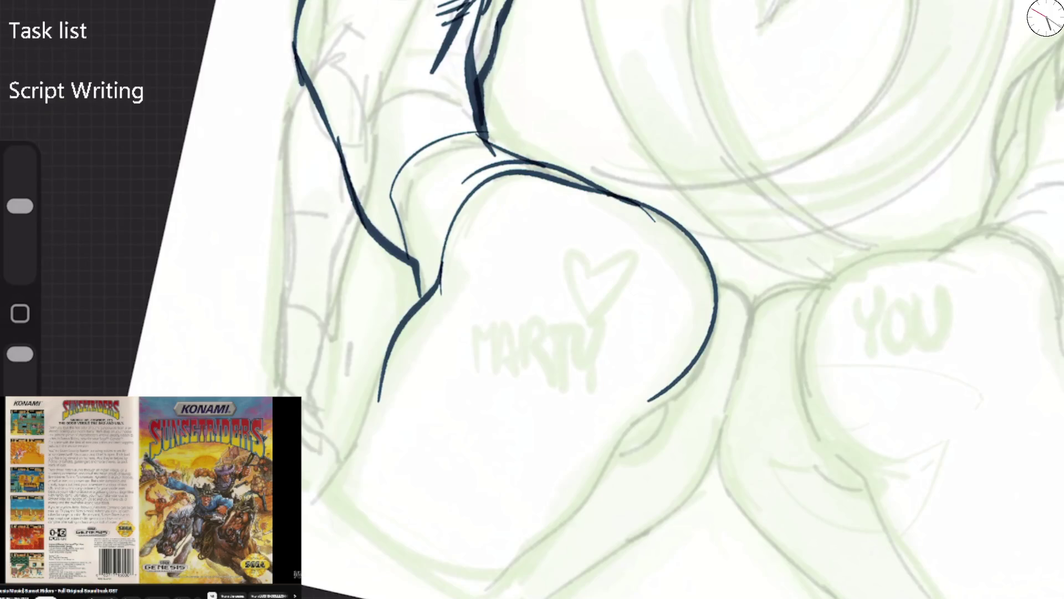
Ink the MARTY fist's left, right and upper contours, shoulder curve and an inner curve
mouse_move(443, 252)
left_mouse_down()
mouse_move(366, 419)
mouse_move(421, 571)
mouse_move(451, 589)
mouse_move(506, 553)
left_mouse_up()
mouse_move(466, 590)
left_mouse_down()
mouse_move(613, 464)
mouse_move(709, 346)
mouse_move(716, 280)
left_mouse_up()
left_click_drag(685, 256, 761, 325)
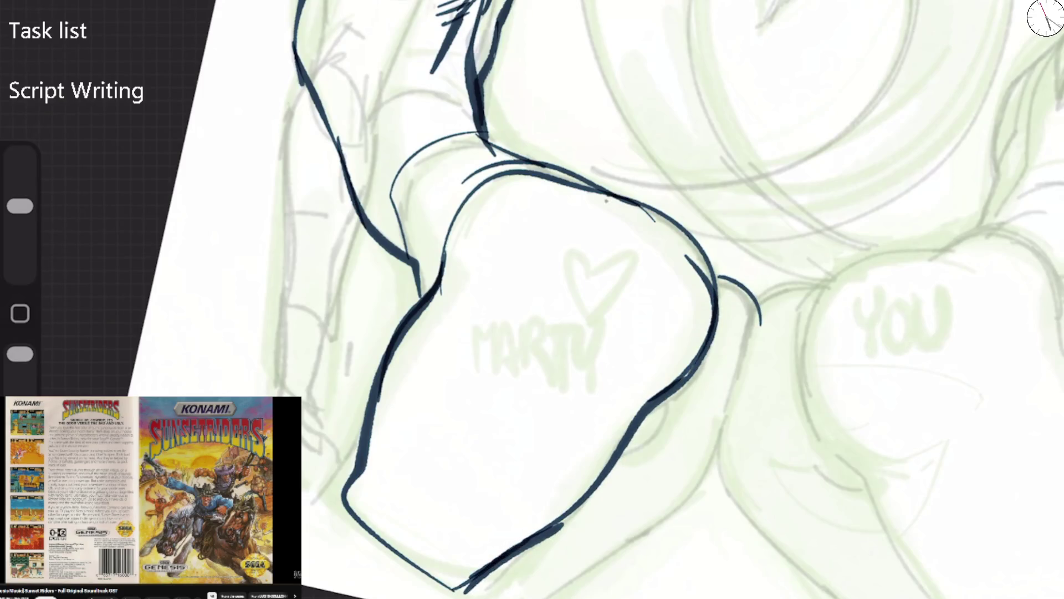
left_click_drag(607, 200, 710, 338)
mouse_move(716, 274)
left_mouse_down()
mouse_move(728, 379)
mouse_move(685, 506)
mouse_move(542, 598)
left_mouse_up()
left_click_drag(692, 499, 759, 323)
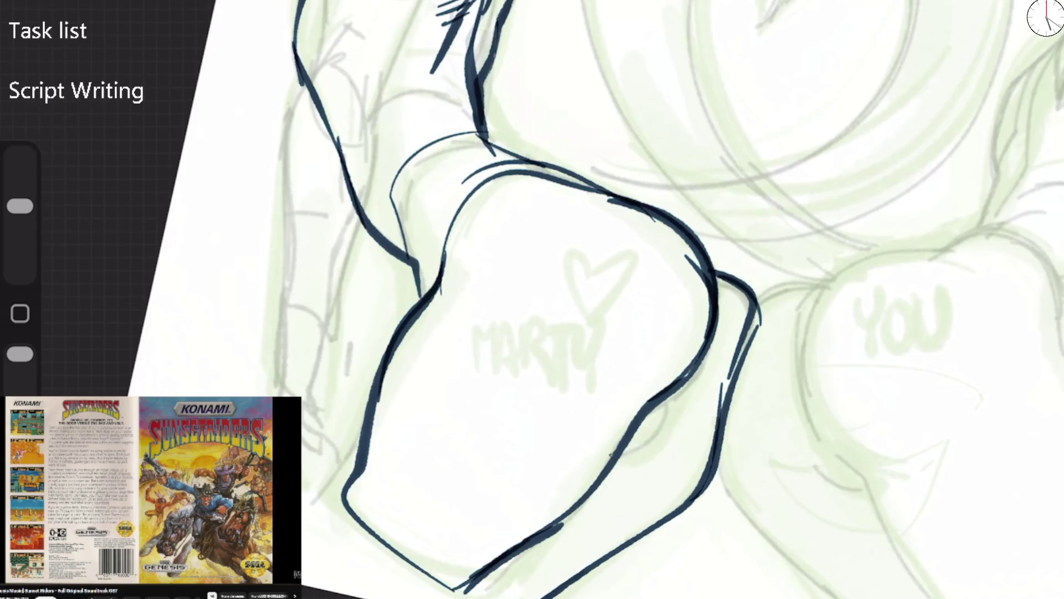
left_click_drag(610, 454, 667, 383)
Outline the YOU fist's left side, hook, top and right edge, plus the curves between the fists
mouse_move(754, 321)
left_mouse_down()
mouse_move(823, 283)
mouse_move(733, 398)
mouse_move(712, 485)
mouse_move(825, 591)
left_mouse_up()
mouse_move(765, 443)
left_mouse_down()
mouse_move(859, 518)
mouse_move(809, 404)
mouse_move(860, 257)
left_mouse_up()
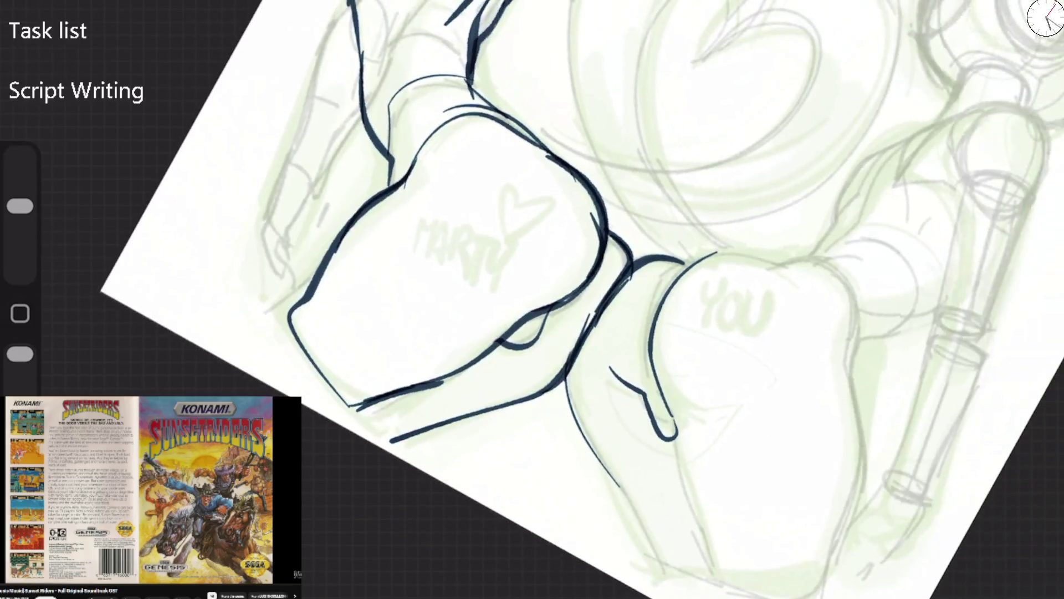
mouse_move(643, 398)
left_mouse_down()
mouse_move(655, 434)
mouse_move(676, 438)
mouse_move(715, 579)
left_mouse_up()
left_click_drag(566, 382, 671, 568)
left_click_drag(648, 349, 749, 250)
mouse_move(657, 302)
left_mouse_down()
mouse_move(799, 265)
mouse_move(862, 289)
mouse_move(820, 596)
left_mouse_up()
Ink the right raised arm's left edge, top loop, tapered tube segments and elbow curve
left_click_drag(737, 304, 571, 405)
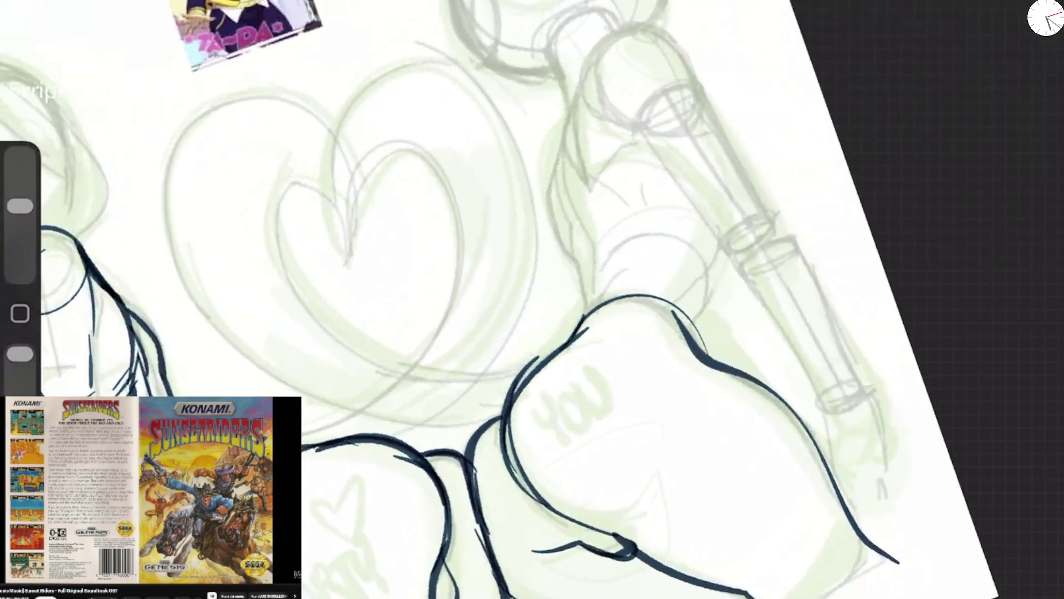
mouse_move(513, 471)
left_mouse_down()
mouse_move(560, 347)
mouse_move(590, 302)
mouse_move(571, 194)
mouse_move(577, 100)
left_mouse_up()
mouse_move(571, 405)
left_mouse_down()
mouse_move(551, 423)
mouse_move(521, 410)
left_mouse_up()
mouse_move(599, 120)
left_mouse_down()
mouse_move(551, 215)
mouse_move(566, 313)
mouse_move(571, 194)
mouse_move(610, 116)
mouse_move(702, 109)
mouse_move(660, 180)
mouse_move(665, 190)
left_mouse_up()
left_click_drag(691, 87, 718, 191)
left_click_drag(647, 177, 708, 304)
mouse_move(717, 161)
left_mouse_down()
mouse_move(709, 345)
mouse_move(747, 468)
left_mouse_up()
mouse_move(704, 302)
left_mouse_down()
mouse_move(748, 294)
mouse_move(778, 424)
mouse_move(747, 489)
left_mouse_up()
mouse_move(692, 282)
left_mouse_down()
mouse_move(683, 317)
mouse_move(644, 365)
left_mouse_up()
mouse_move(563, 317)
left_mouse_down()
mouse_move(649, 369)
mouse_move(645, 376)
left_mouse_up()
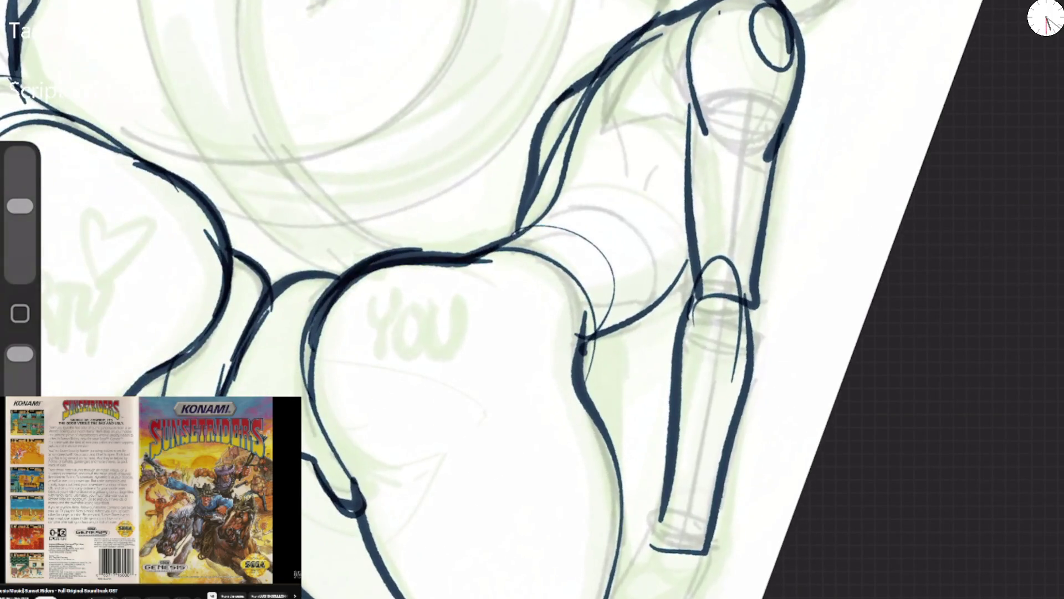
Trace and thicken the fist's top and right contours and the wrist line
mouse_move(577, 388)
left_mouse_down()
mouse_move(596, 302)
mouse_move(471, 254)
left_mouse_up()
mouse_move(383, 258)
left_mouse_down()
mouse_move(480, 242)
mouse_move(551, 206)
mouse_move(549, 186)
left_mouse_up()
mouse_move(510, 239)
left_mouse_down()
mouse_move(602, 327)
mouse_move(579, 379)
left_mouse_up()
left_click_drag(602, 335, 690, 262)
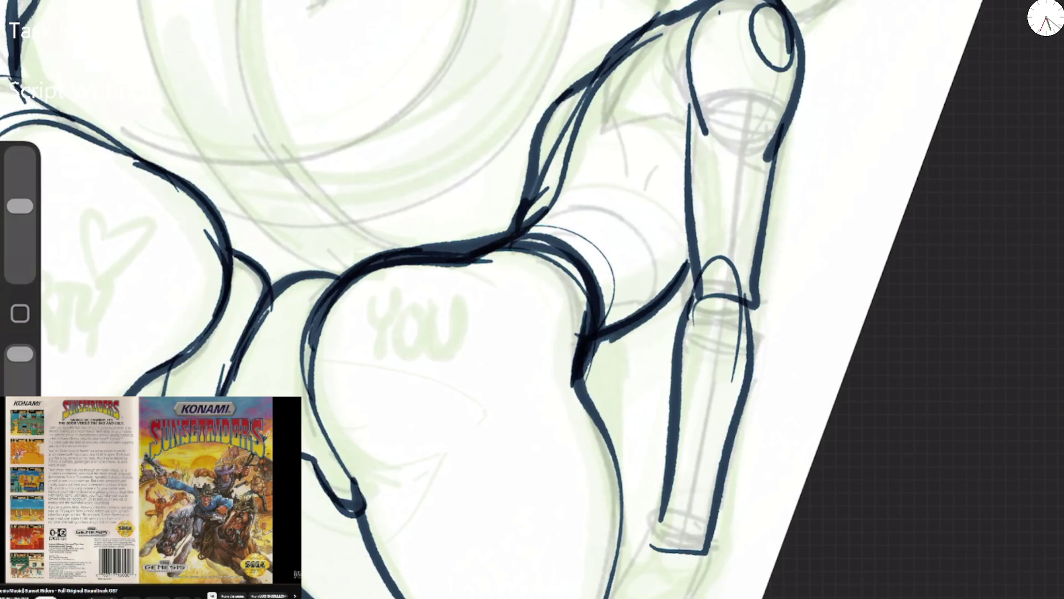
Redo the misplaced upper-arm lines, draw a long line up the arm and ink the neck
mouse_move(629, 44)
left_mouse_down()
mouse_move(585, 151)
mouse_move(685, 161)
mouse_move(690, 178)
left_mouse_up()
left_click_drag(699, 55, 690, 214)
key("ctrl+z")
key("ctrl+z")
key("ctrl+z")
left_click_drag(596, 129, 687, 211)
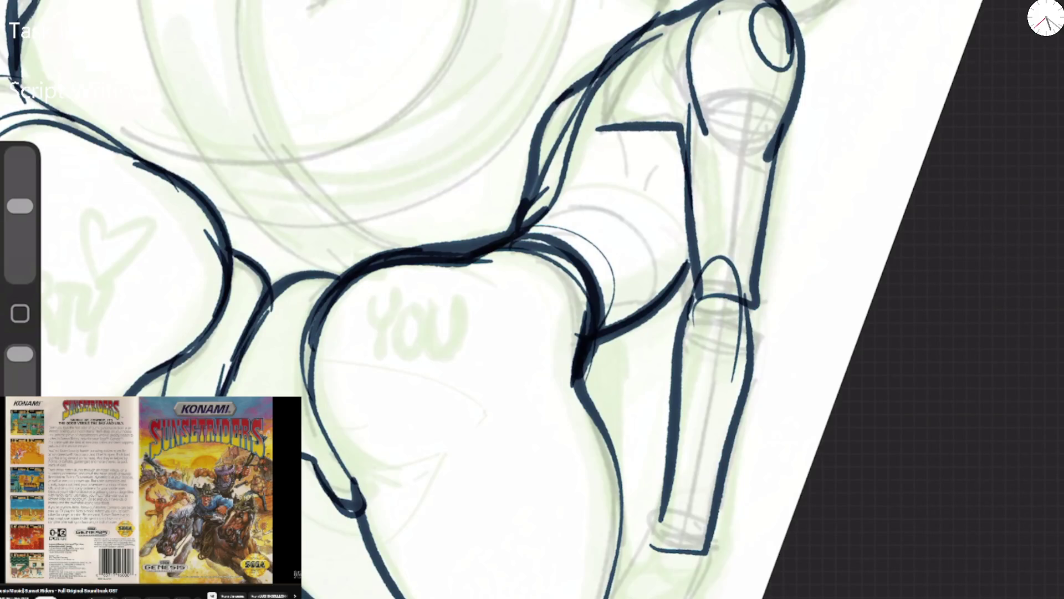
left_click_drag(685, 103, 687, 243)
mouse_move(687, 286)
left_mouse_down()
mouse_move(672, 119)
mouse_move(685, 56)
left_mouse_up()
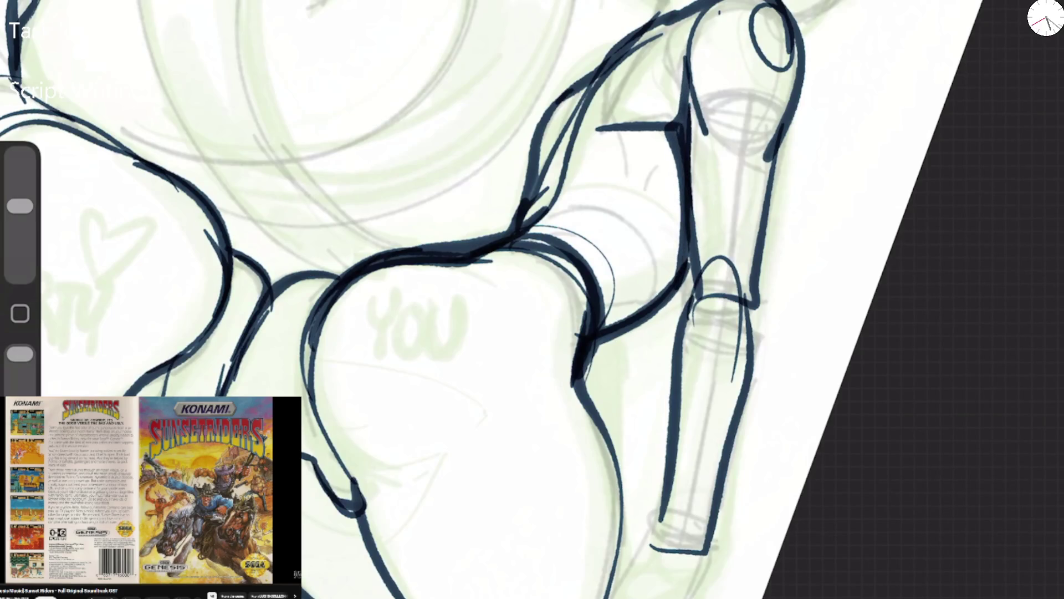
left_click_drag(567, 127, 528, 198)
Add a short stroke between the fists and thicken the YOU fist's left and top edges
mouse_move(238, 357)
left_mouse_down()
mouse_move(236, 393)
mouse_move(287, 277)
mouse_move(322, 272)
mouse_move(338, 280)
mouse_move(310, 374)
left_mouse_up()
left_click_drag(314, 333, 305, 407)
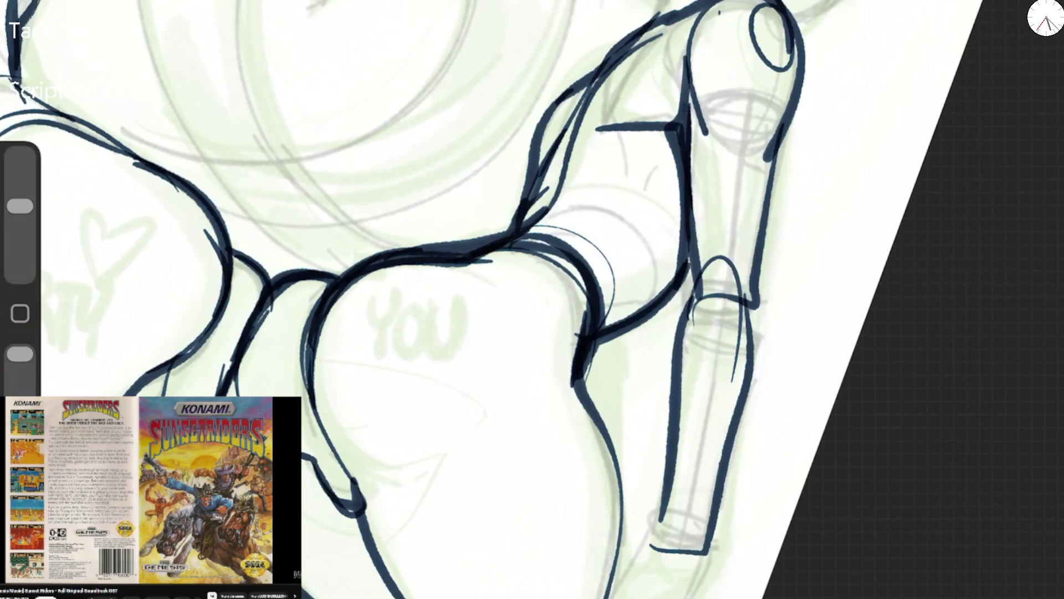
left_click_drag(346, 269, 308, 422)
Darken the YOU fist's top edge and the MARTY fist's upper-left and left outline
left_click_drag(415, 256, 305, 363)
mouse_move(416, 321)
left_mouse_down()
mouse_move(583, 278)
mouse_move(609, 238)
left_mouse_up()
scroll(532, 299, "up", 2)
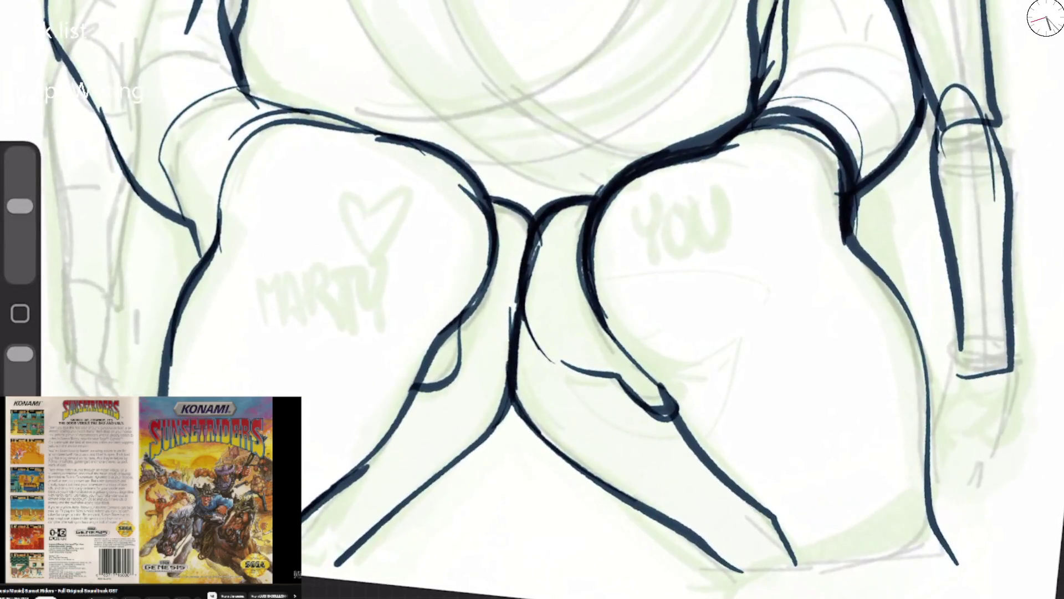
mouse_move(172, 102)
left_mouse_down()
mouse_move(151, 143)
mouse_move(196, 228)
mouse_move(226, 197)
left_mouse_up()
mouse_move(216, 146)
left_mouse_down()
mouse_move(207, 233)
mouse_move(328, 118)
left_mouse_up()
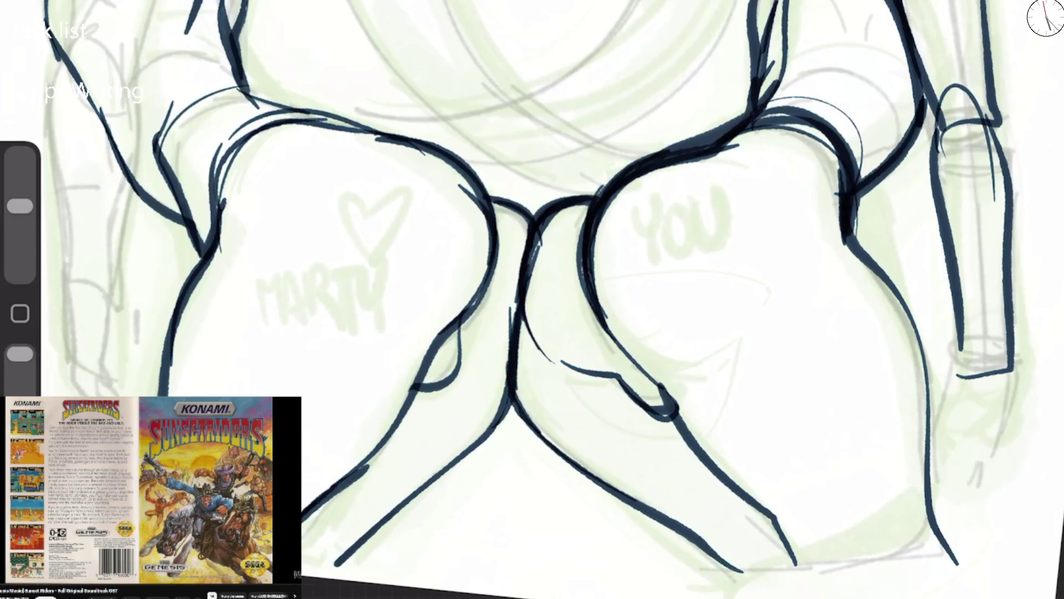
left_click_drag(261, 123, 162, 390)
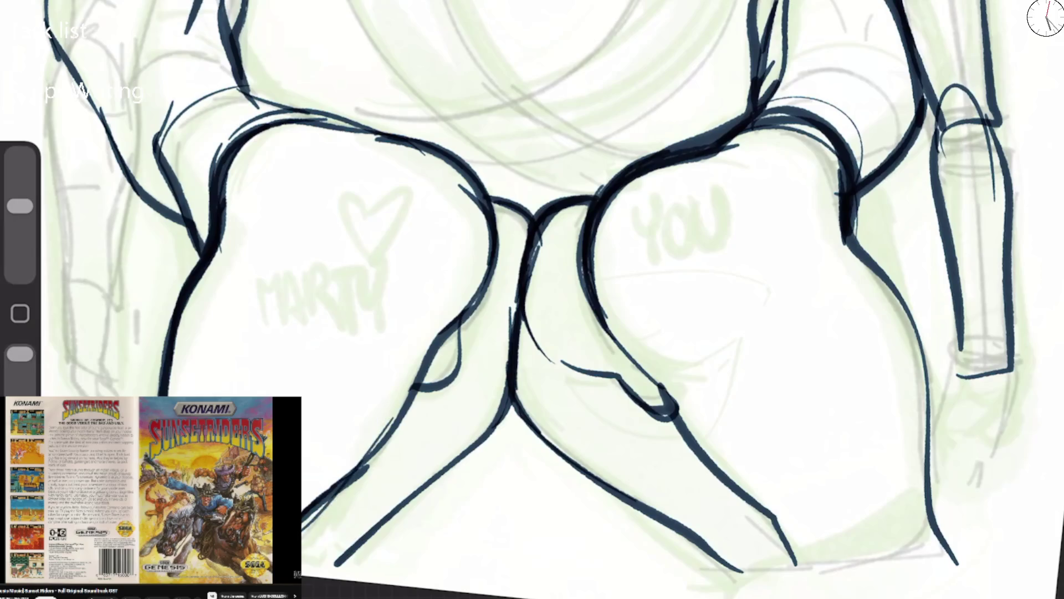
Ink the left raised arm's outer, middle and inner contours down to its curled fingers
scroll(532, 299, "down", 5)
scroll(610, 300, "up", 5)
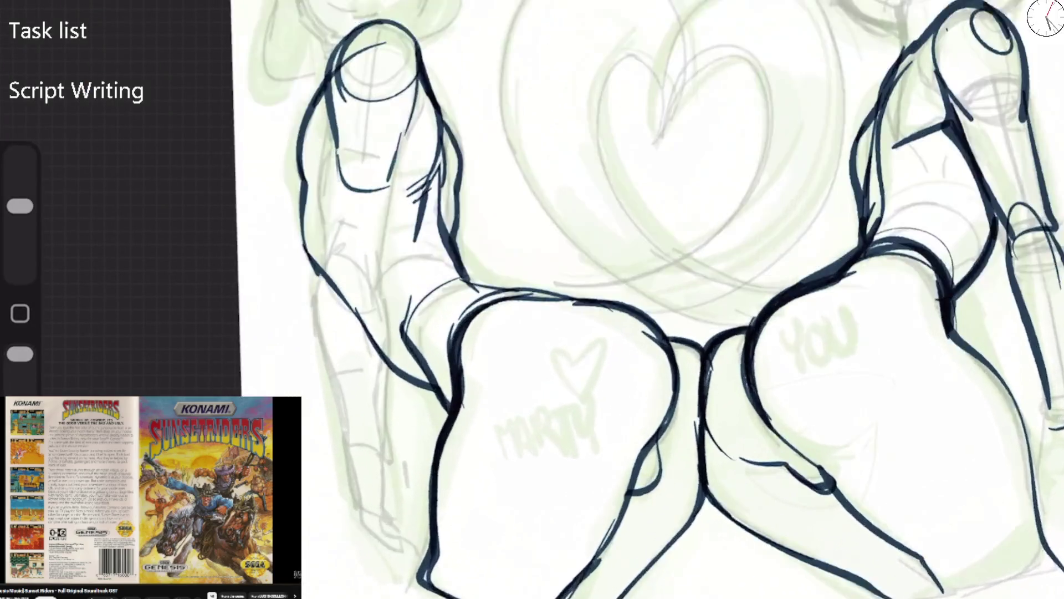
left_click_drag(314, 83, 307, 234)
left_click_drag(391, 99, 366, 278)
left_click_drag(319, 221, 369, 291)
mouse_move(314, 202)
left_mouse_down()
mouse_move(292, 269)
mouse_move(321, 471)
left_mouse_up()
left_click_drag(313, 222, 359, 347)
mouse_move(371, 244)
left_mouse_down()
mouse_move(364, 472)
mouse_move(322, 438)
mouse_move(336, 521)
mouse_move(368, 562)
left_mouse_up()
left_click_drag(322, 449, 363, 463)
left_click_drag(361, 452, 391, 529)
mouse_move(360, 495)
left_mouse_down()
mouse_move(400, 582)
mouse_move(366, 510)
mouse_move(402, 554)
left_mouse_up()
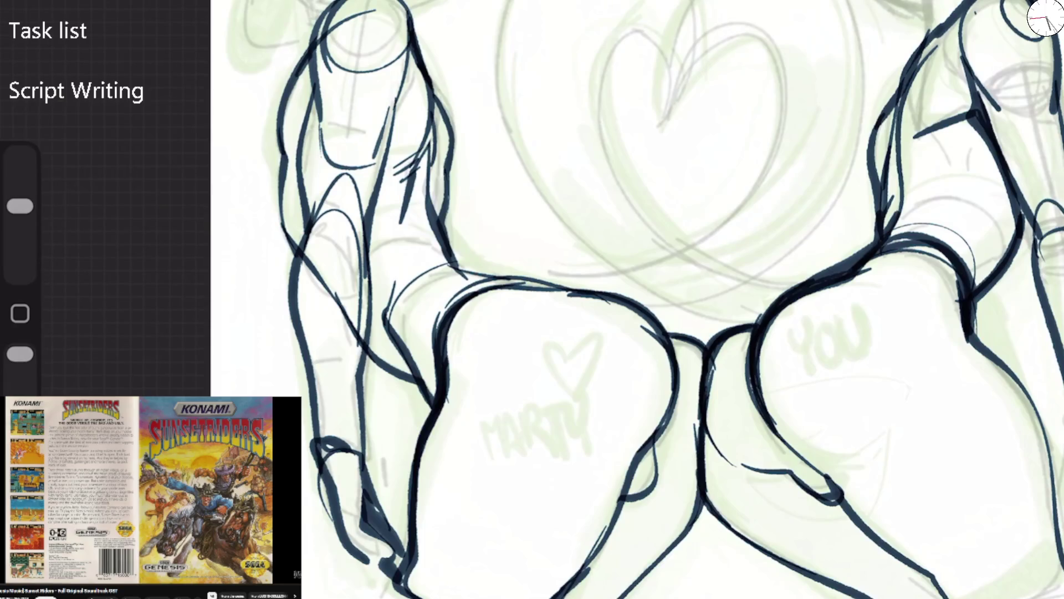
Reinforce the left arm with additional contour strokes running down its length
mouse_move(317, 203)
left_mouse_down()
mouse_move(324, 276)
mouse_move(328, 266)
left_mouse_up()
mouse_move(320, 173)
left_mouse_down()
mouse_move(317, 206)
mouse_move(355, 256)
left_mouse_up()
left_click_drag(355, 224, 358, 311)
left_click_drag(353, 236, 358, 287)
left_click_drag(358, 245, 364, 331)
left_click_drag(364, 272, 365, 330)
left_click_drag(364, 323, 361, 403)
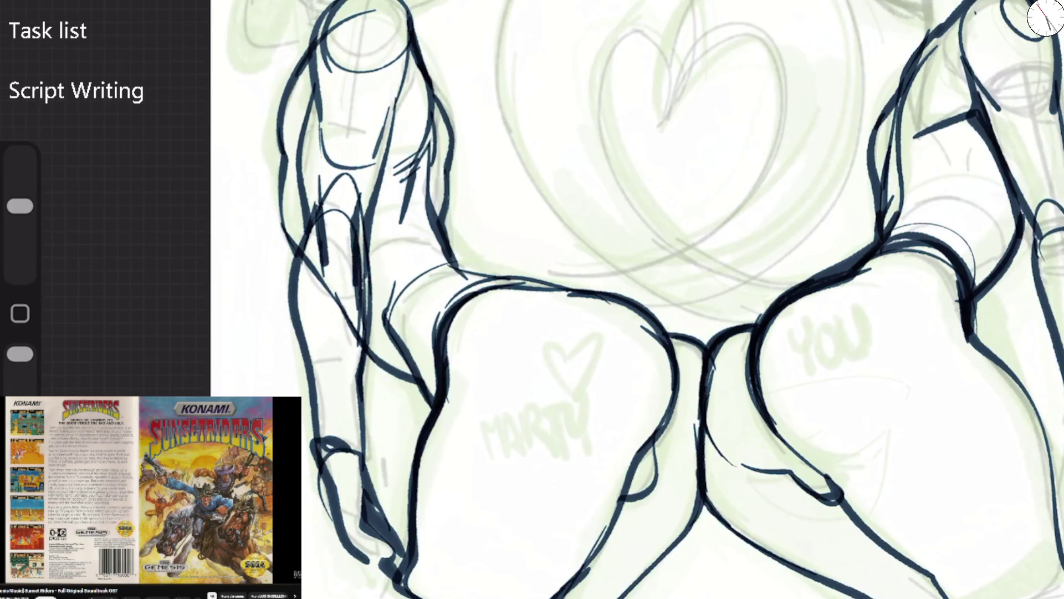
Ink the left hand's fingers, arm edge and lower tip, then flip the canvas horizontally
mouse_move(343, 387)
left_mouse_down()
mouse_move(361, 467)
mouse_move(322, 456)
mouse_move(382, 515)
left_mouse_up()
mouse_move(366, 472)
left_mouse_down()
mouse_move(359, 526)
mouse_move(390, 549)
left_mouse_up()
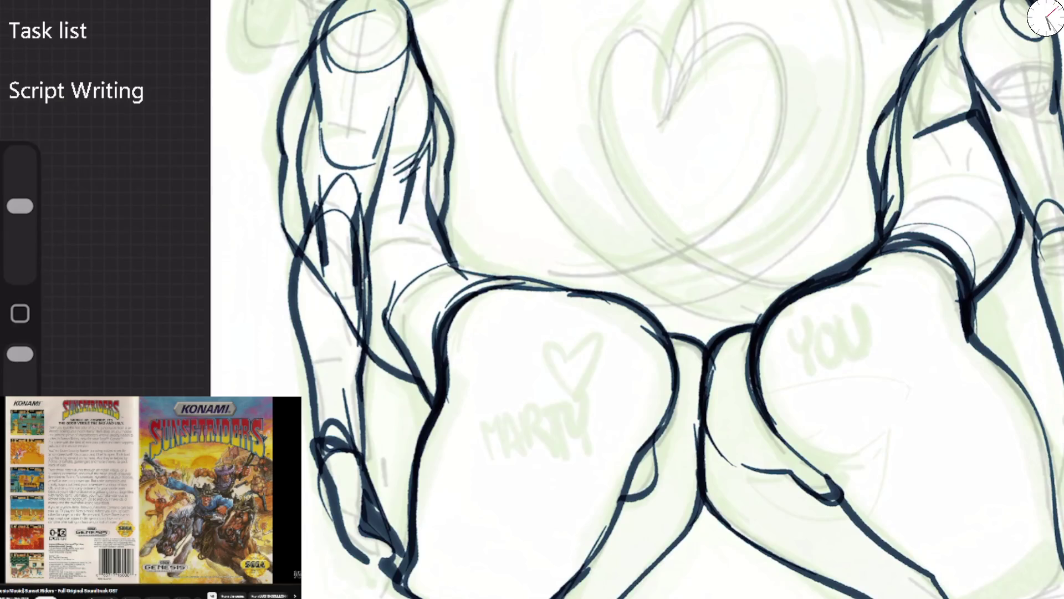
mouse_move(338, 429)
left_mouse_down()
mouse_move(321, 438)
mouse_move(333, 466)
left_mouse_up()
left_click_drag(323, 239, 328, 326)
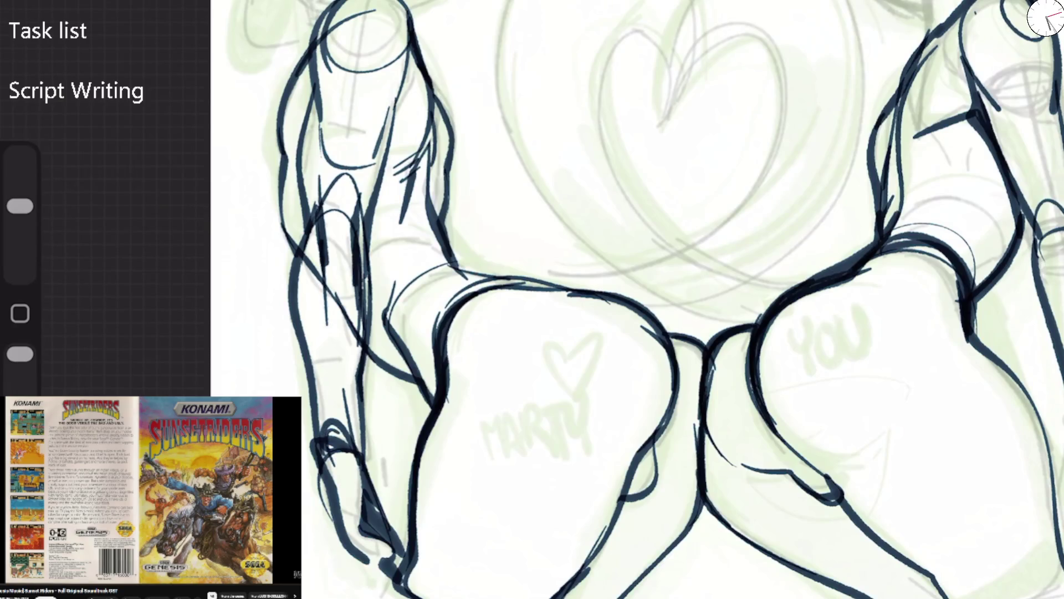
left_click_drag(393, 371, 422, 465)
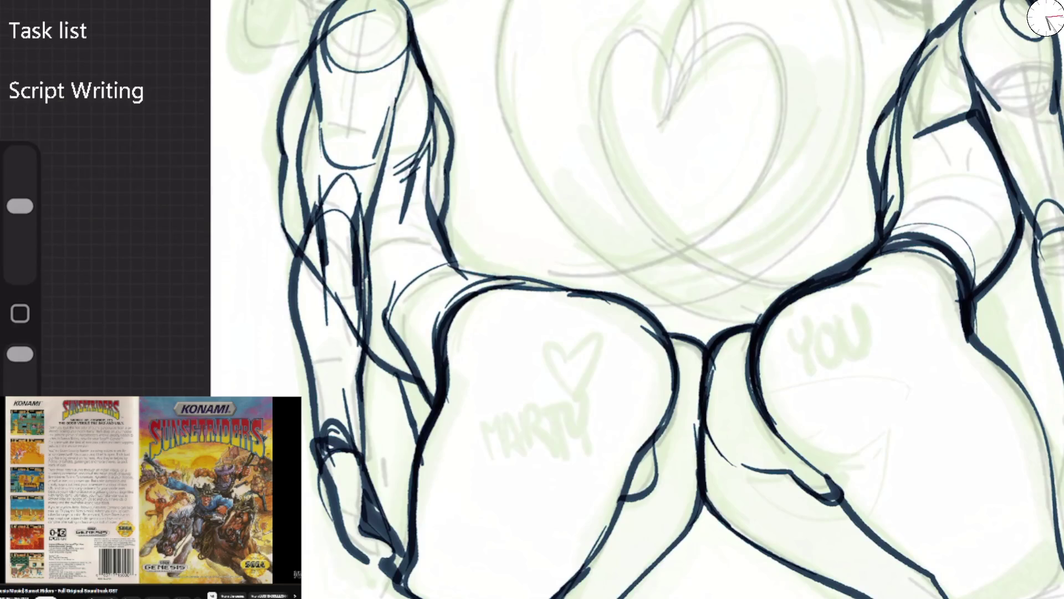
left_click_drag(337, 533, 357, 591)
left_click_drag(353, 552, 360, 582)
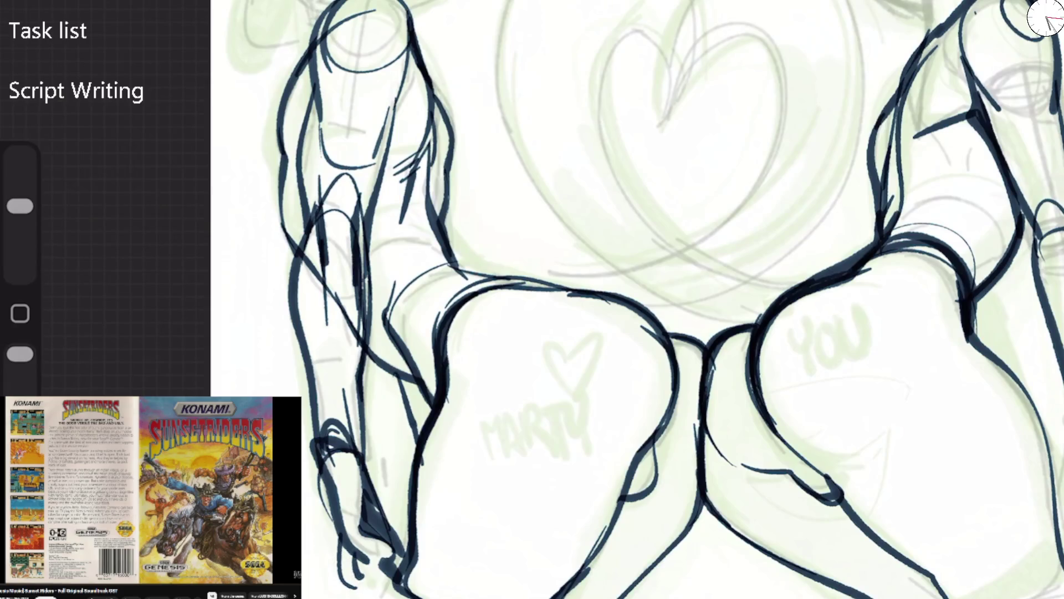
scroll(638, 300, "down", 3)
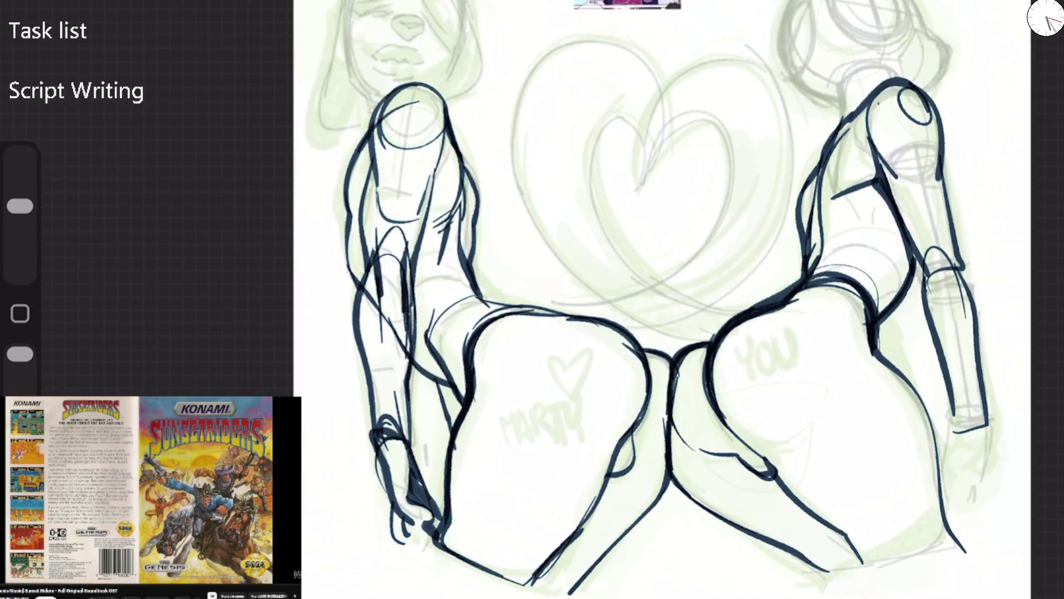
left_click(119, 310)
Refine the fingertips and ink the outer edge of the tube-shaped arm
mouse_move(336, 447)
left_mouse_down()
mouse_move(369, 430)
mouse_move(365, 493)
left_mouse_up()
mouse_move(333, 452)
left_mouse_down()
mouse_move(355, 519)
mouse_move(370, 531)
mouse_move(360, 499)
left_mouse_up()
mouse_move(354, 436)
left_mouse_down()
mouse_move(383, 496)
mouse_move(374, 539)
left_mouse_up()
mouse_move(352, 480)
left_mouse_down()
mouse_move(376, 550)
mouse_move(356, 553)
left_mouse_up()
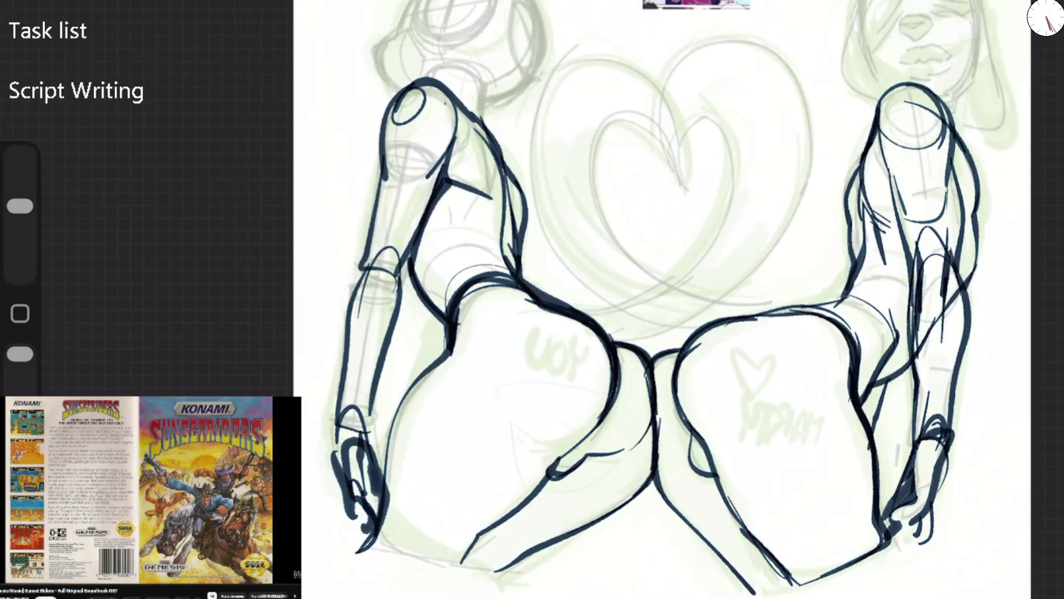
mouse_move(376, 243)
left_mouse_down()
mouse_move(346, 319)
mouse_move(329, 446)
mouse_move(367, 438)
left_mouse_up()
left_click_drag(394, 214, 364, 287)
left_click_drag(408, 236, 363, 460)
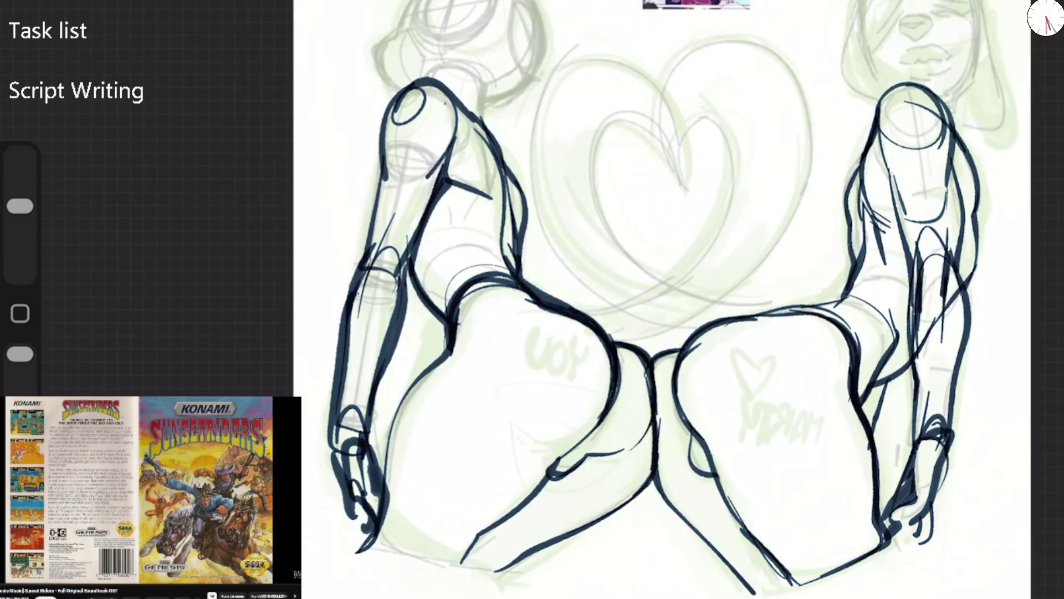
Outline the head's back, top and side, jaw, neck, ear loop and inner oval, then flip back
scroll(621, 300, "up", 3)
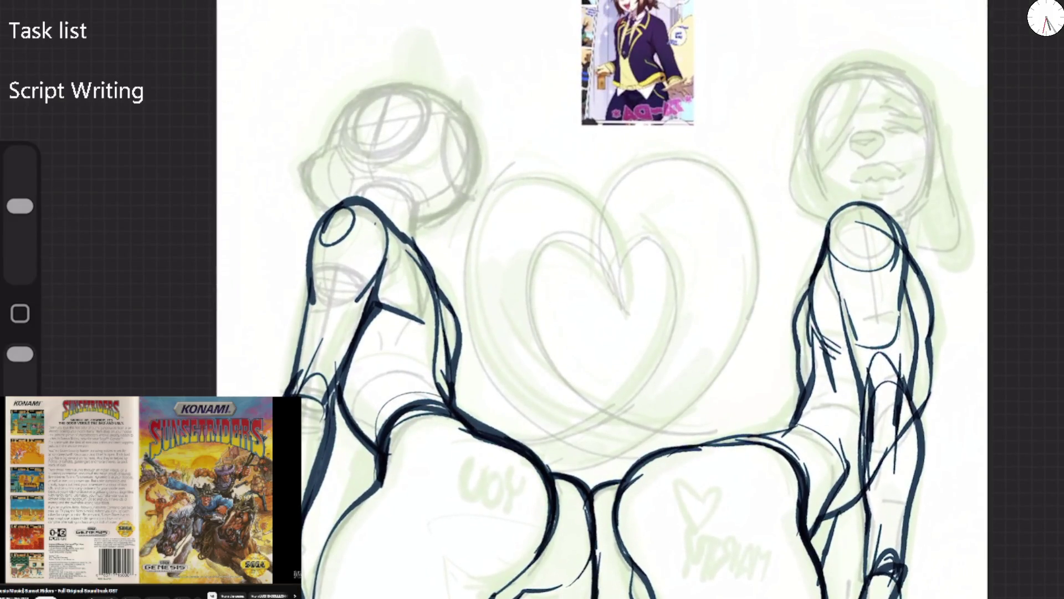
scroll(548, 82, "up", 3)
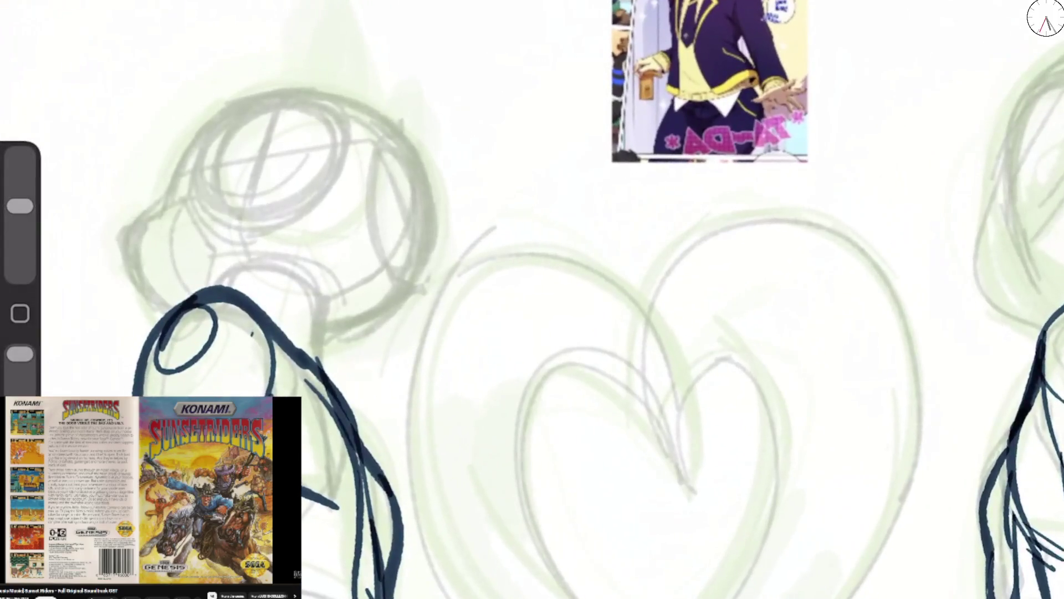
left_click_drag(183, 169, 383, 123)
mouse_move(228, 104)
left_mouse_down()
mouse_move(166, 197)
mouse_move(151, 319)
left_mouse_up()
mouse_move(125, 219)
left_mouse_down()
mouse_move(151, 321)
mouse_move(164, 316)
left_mouse_up()
mouse_move(133, 266)
left_mouse_down()
mouse_move(288, 80)
mouse_move(357, 86)
mouse_move(429, 149)
left_mouse_up()
left_click_drag(382, 117, 427, 271)
mouse_move(436, 233)
left_mouse_down()
mouse_move(313, 346)
mouse_move(320, 363)
left_mouse_up()
mouse_move(280, 293)
left_mouse_down()
mouse_move(214, 283)
mouse_move(322, 333)
left_mouse_up()
mouse_move(247, 103)
left_mouse_down()
mouse_move(310, 79)
mouse_move(335, 111)
mouse_move(210, 127)
left_mouse_up()
left_click(117, 320)
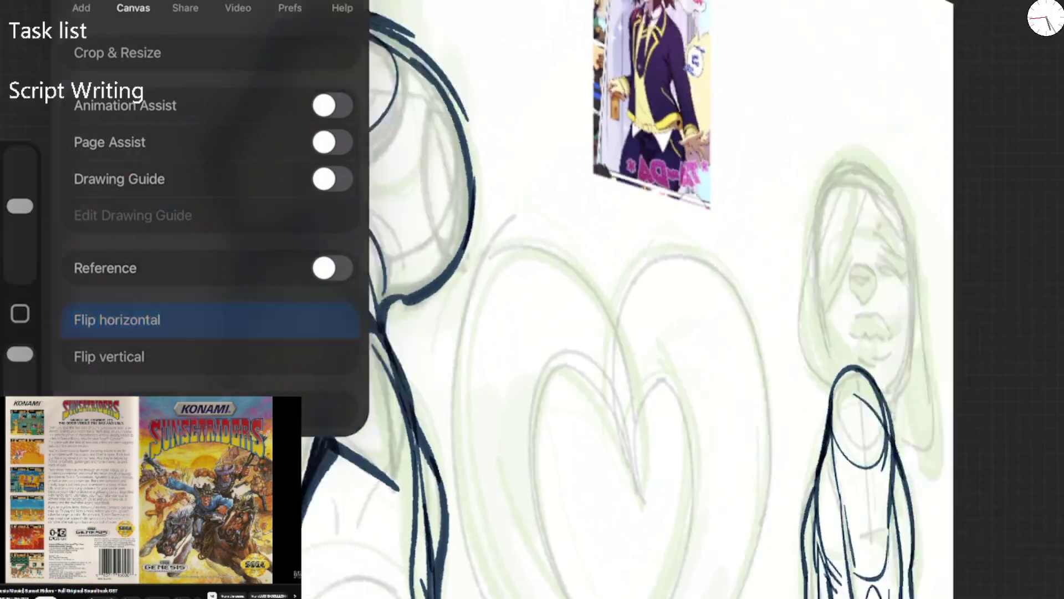
Ink lines across the right head and draw its two pointed ears
mouse_move(819, 89)
left_mouse_down()
mouse_move(853, 143)
mouse_move(870, 235)
left_mouse_up()
left_click_drag(891, 156, 682, 261)
mouse_move(821, 83)
left_mouse_down()
mouse_move(776, 111)
mouse_move(693, 114)
mouse_move(663, 128)
left_mouse_up()
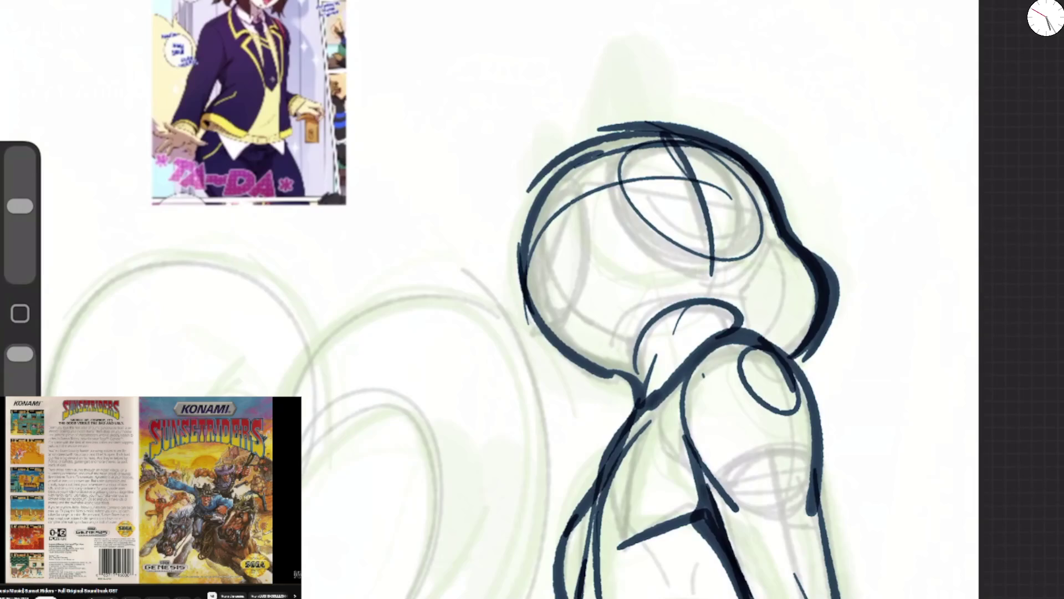
mouse_move(687, 222)
left_mouse_down()
mouse_move(618, 285)
mouse_move(549, 277)
mouse_move(493, 219)
mouse_move(615, 158)
mouse_move(588, 252)
left_mouse_up()
mouse_move(447, 333)
left_mouse_down()
mouse_move(456, 208)
mouse_move(474, 244)
left_mouse_up()
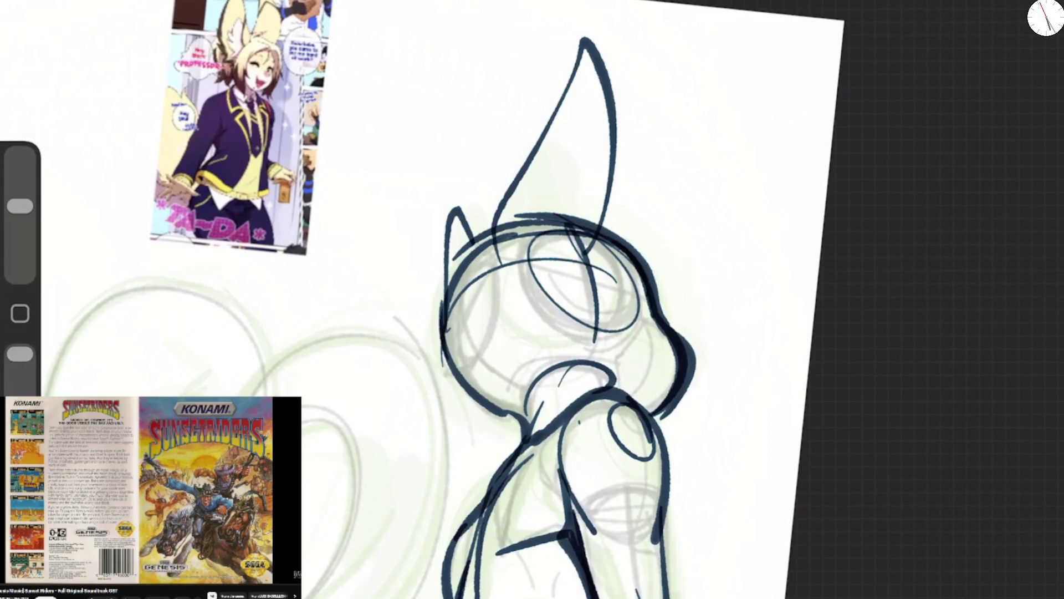
Draw a hair tuft and long hair strands sweeping down the left side of the head
left_click_drag(617, 224, 690, 309)
left_click_drag(650, 270, 571, 369)
mouse_move(607, 316)
left_mouse_down()
mouse_move(601, 222)
mouse_move(536, 338)
left_mouse_up()
mouse_move(441, 291)
left_mouse_down()
mouse_move(452, 421)
mouse_move(399, 463)
left_mouse_up()
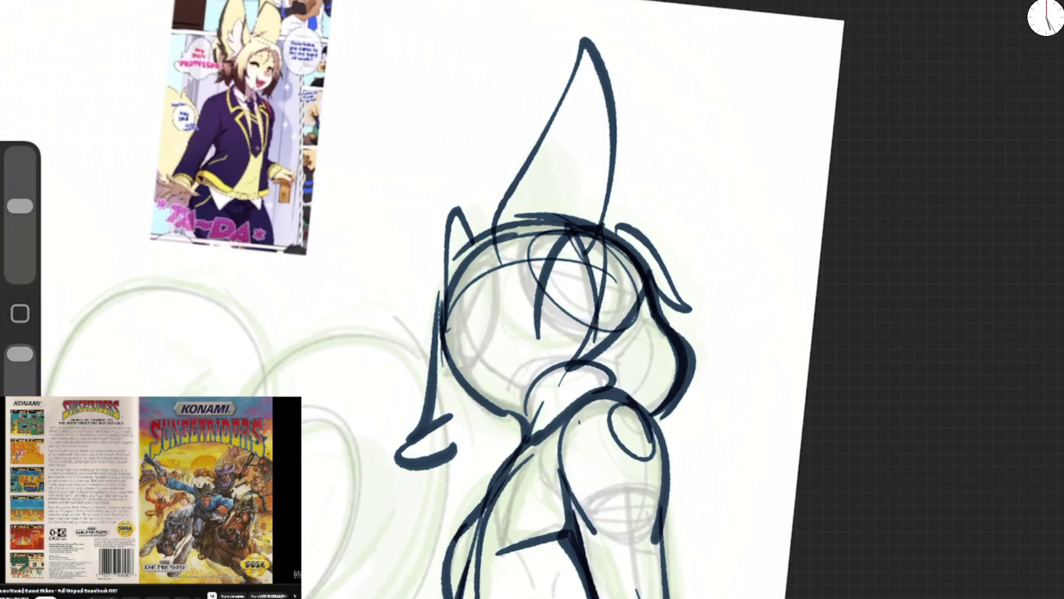
left_click_drag(502, 200, 380, 407)
left_click_drag(464, 208, 370, 407)
mouse_move(454, 216)
left_mouse_down()
mouse_move(557, 206)
mouse_move(482, 206)
left_mouse_up()
left_click_drag(531, 188, 396, 404)
left_click_drag(409, 355, 385, 446)
left_click_drag(386, 446, 463, 434)
Add the eye, cheek line, small mouth curve and strokes beside the chin and neck
left_click(650, 328)
left_click_drag(632, 290, 650, 310)
mouse_move(637, 307)
left_mouse_down()
mouse_move(653, 334)
mouse_move(667, 320)
left_mouse_up()
left_click_drag(625, 299, 645, 316)
mouse_move(683, 352)
left_mouse_down()
mouse_move(693, 382)
mouse_move(672, 395)
left_mouse_up()
left_click_drag(650, 350, 653, 380)
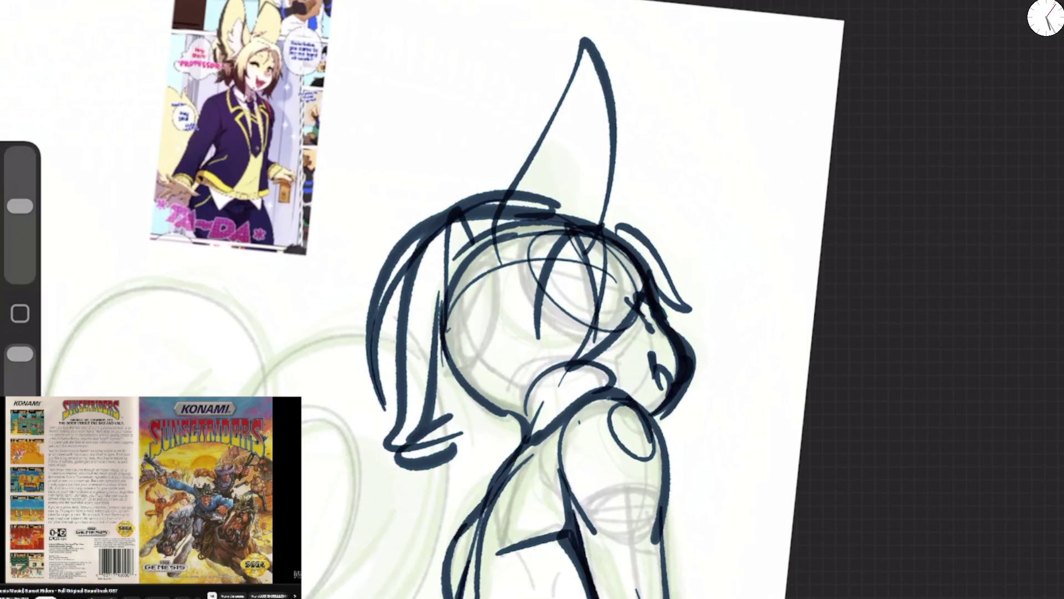
left_click_drag(466, 402, 453, 471)
left_click_drag(449, 467, 519, 405)
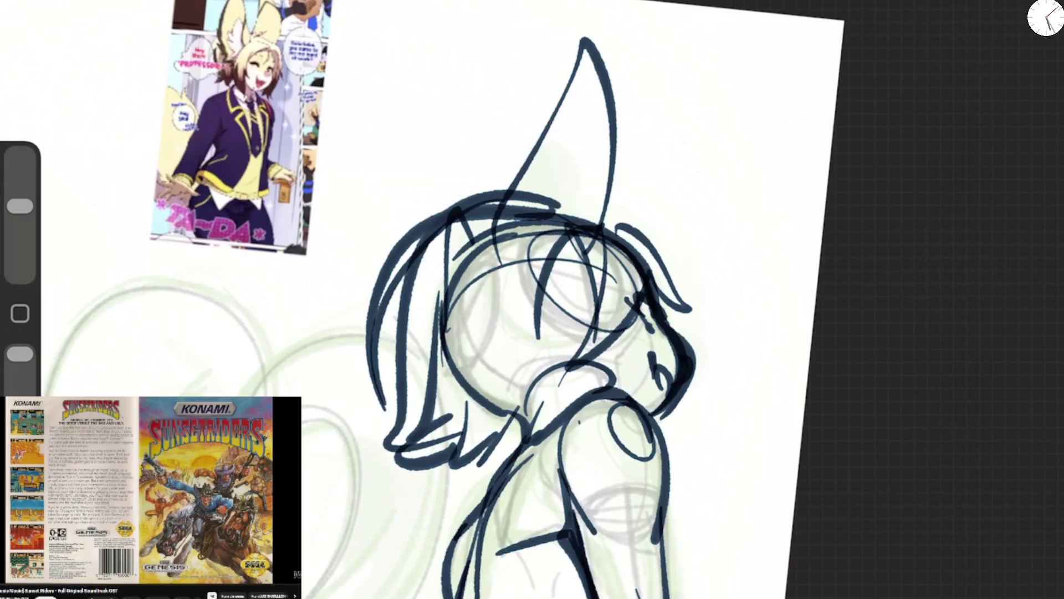
scroll(532, 299, "down", 5)
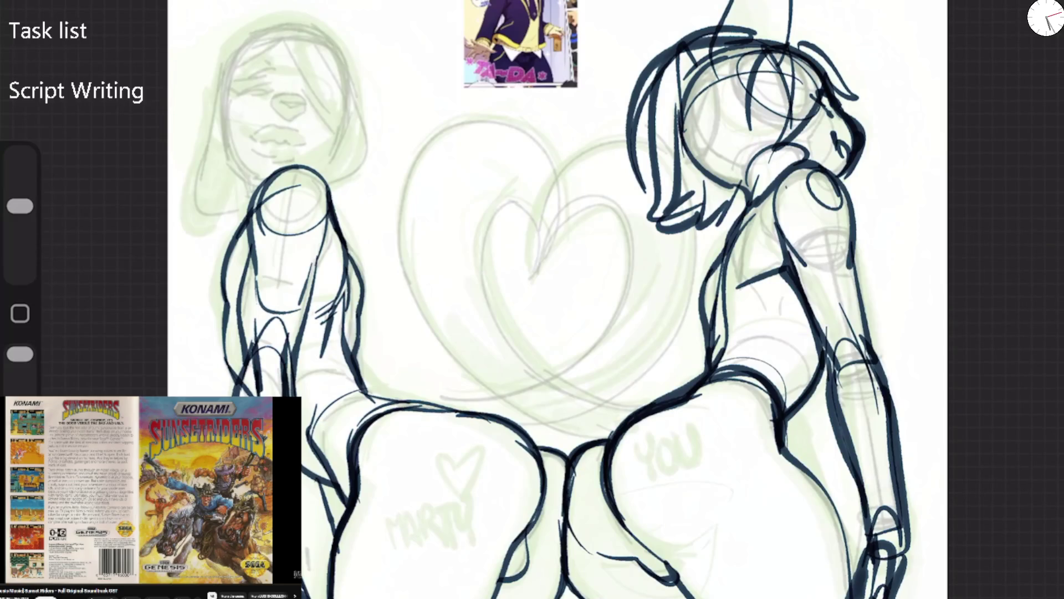
Ink the left figure's head outline, nose, mouth, eyelid, lashes and hair strokes
scroll(532, 299, "up", 5)
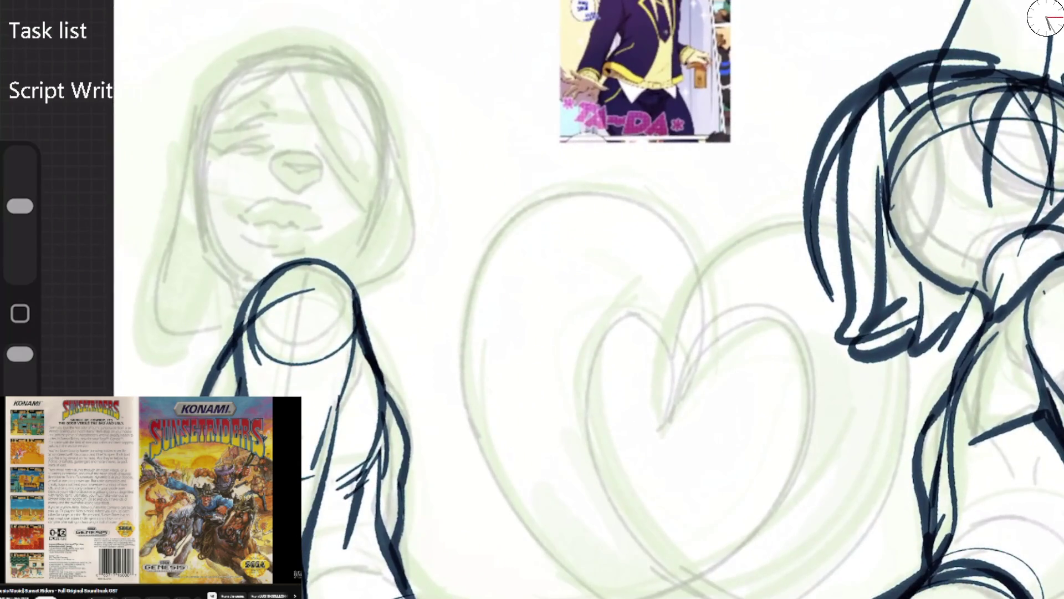
mouse_move(252, 294)
left_mouse_down()
mouse_move(196, 202)
mouse_move(316, 54)
left_mouse_up()
mouse_move(239, 77)
left_mouse_down()
mouse_move(207, 230)
mouse_move(382, 202)
left_mouse_up()
mouse_move(383, 105)
left_mouse_down()
mouse_move(355, 250)
mouse_move(336, 271)
left_mouse_up()
left_click_drag(278, 169, 322, 178)
mouse_move(238, 142)
left_mouse_down()
mouse_move(216, 148)
mouse_move(265, 141)
mouse_move(264, 109)
left_mouse_up()
mouse_move(265, 213)
left_mouse_down()
mouse_move(243, 219)
mouse_move(294, 206)
mouse_move(320, 223)
left_mouse_up()
mouse_move(261, 238)
left_mouse_down()
mouse_move(291, 249)
mouse_move(308, 219)
mouse_move(288, 213)
mouse_move(303, 238)
left_mouse_up()
left_click_drag(212, 143, 263, 137)
mouse_move(244, 148)
left_mouse_down()
mouse_move(208, 155)
mouse_move(239, 268)
left_mouse_up()
left_click_drag(213, 129, 201, 199)
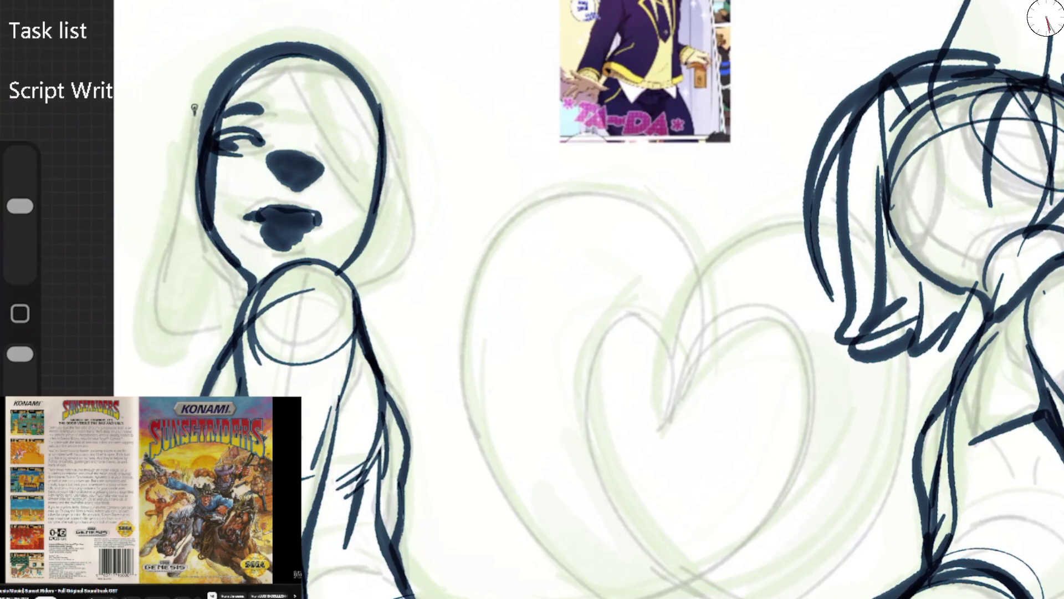
left_click_drag(195, 110, 225, 257)
mouse_move(384, 102)
left_mouse_down()
mouse_move(421, 269)
mouse_move(410, 309)
left_mouse_up()
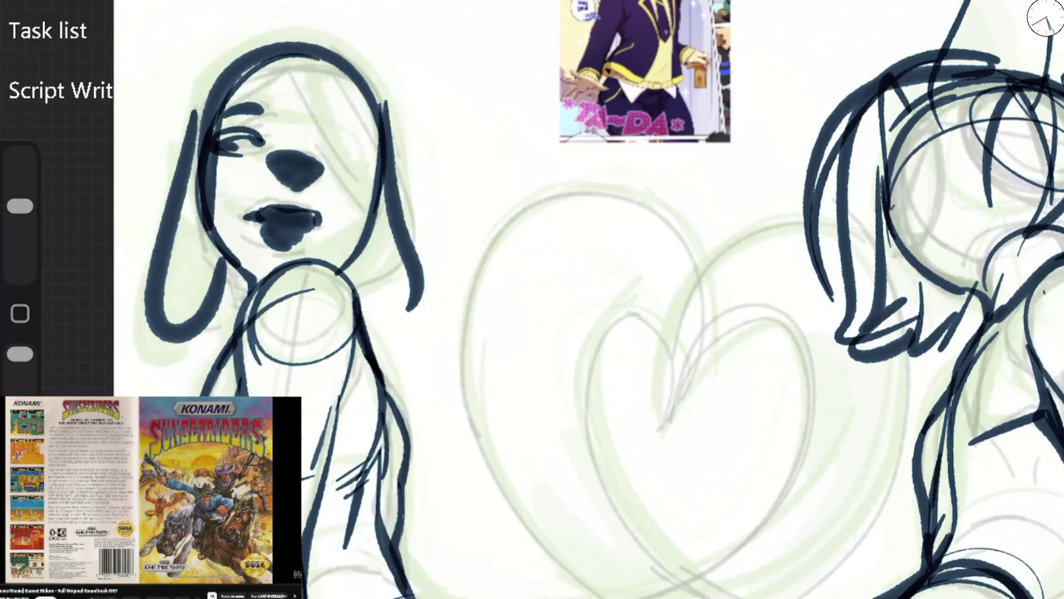
Erase the dark ear strokes, inner face line and heavy lower lip around the chin
key("s")
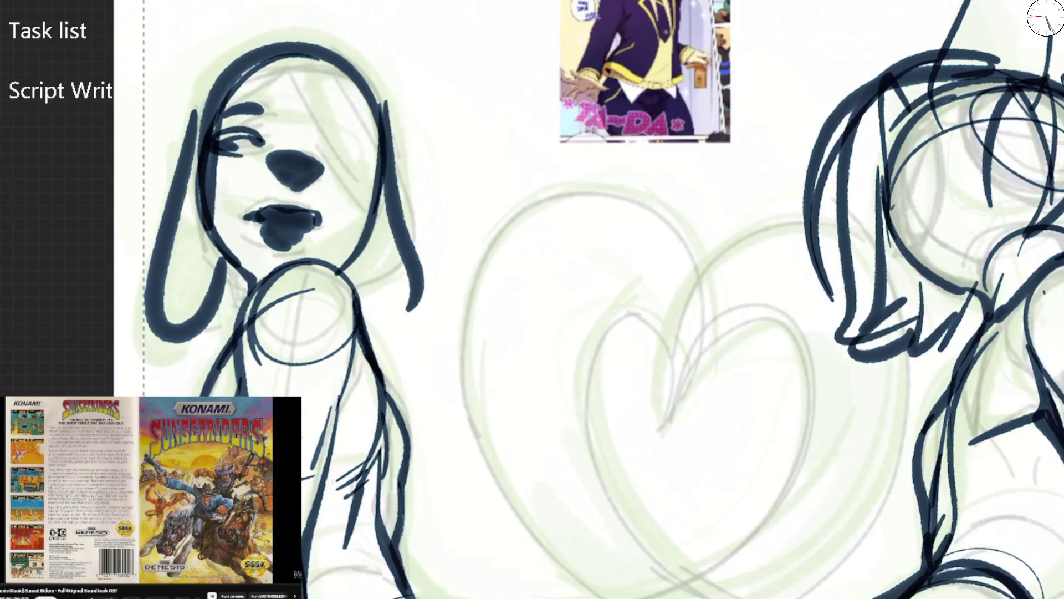
key("b")
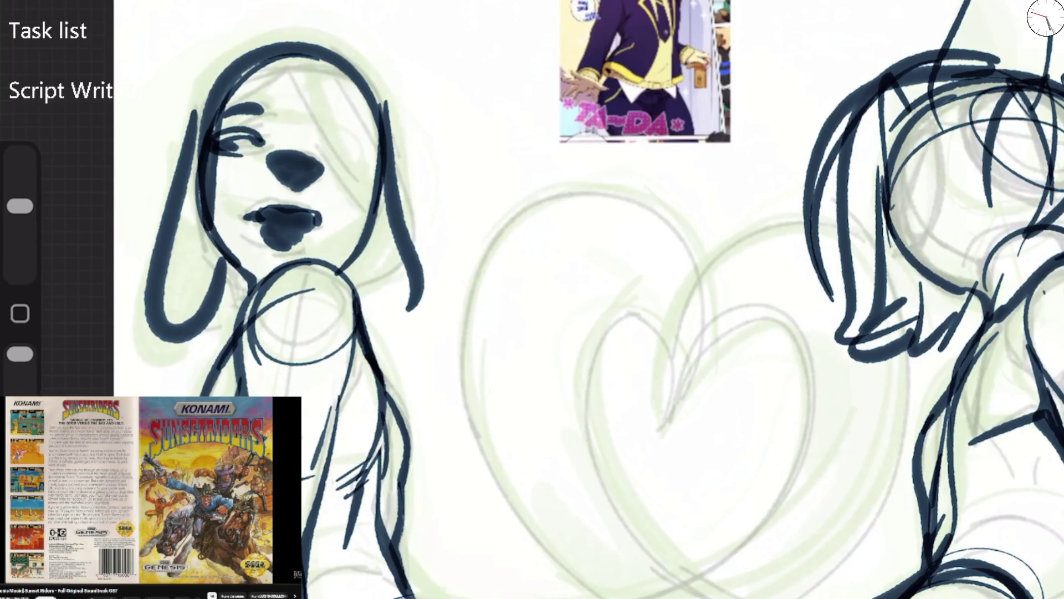
key("e")
mouse_move(382, 102)
left_mouse_down()
mouse_move(396, 249)
mouse_move(416, 308)
left_mouse_up()
left_click_drag(194, 114, 219, 263)
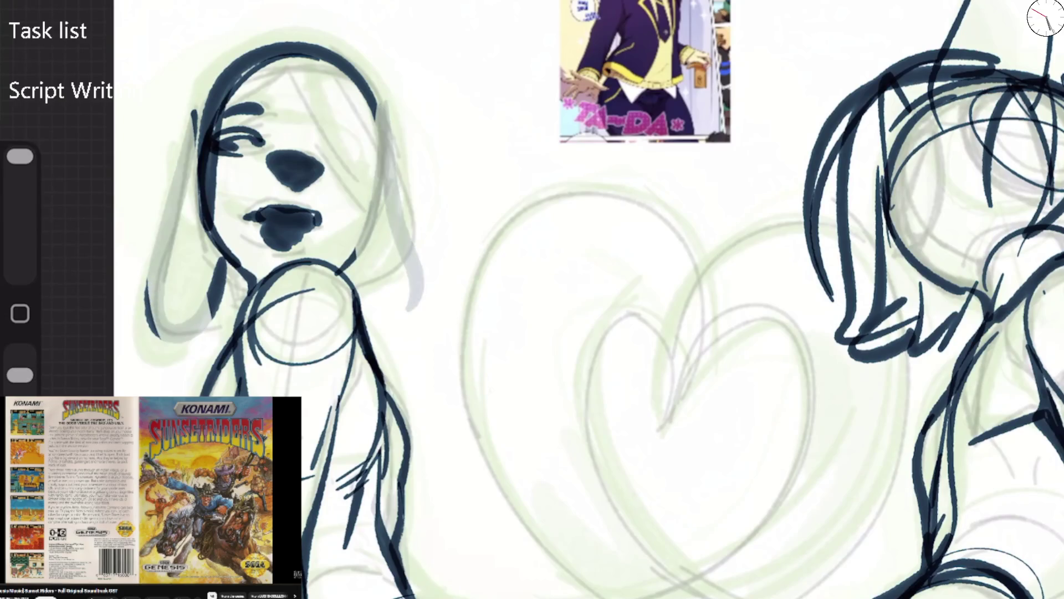
left_click_drag(199, 166, 233, 310)
left_click_drag(155, 278, 156, 335)
left_click_drag(194, 110, 199, 163)
mouse_move(264, 244)
left_mouse_down()
mouse_move(316, 236)
mouse_move(321, 219)
mouse_move(363, 266)
left_mouse_up()
left_click_drag(388, 213, 402, 239)
left_click_drag(320, 208, 263, 248)
left_click_drag(250, 258, 222, 316)
left_click_drag(236, 305, 238, 337)
Redraw the chin curve, the head's right side and the hair edges, undoing a stray long stroke
key("b")
mouse_move(377, 125)
left_mouse_down()
mouse_move(246, 244)
mouse_move(238, 322)
mouse_move(357, 264)
mouse_move(327, 271)
left_mouse_up()
left_click_drag(246, 206, 237, 217)
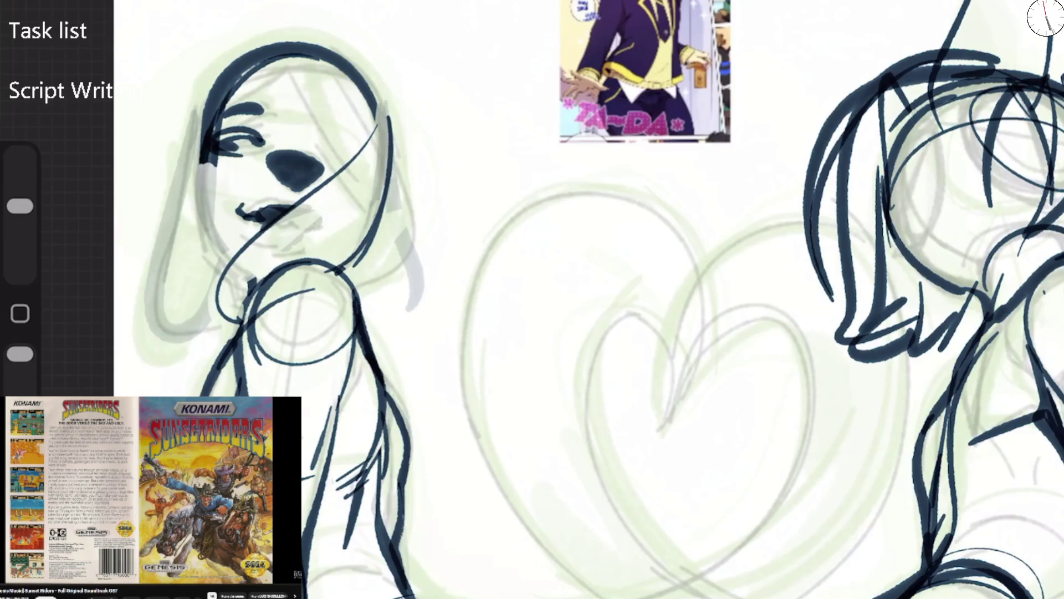
mouse_move(278, 51)
left_mouse_down()
mouse_move(207, 132)
mouse_move(216, 237)
left_mouse_up()
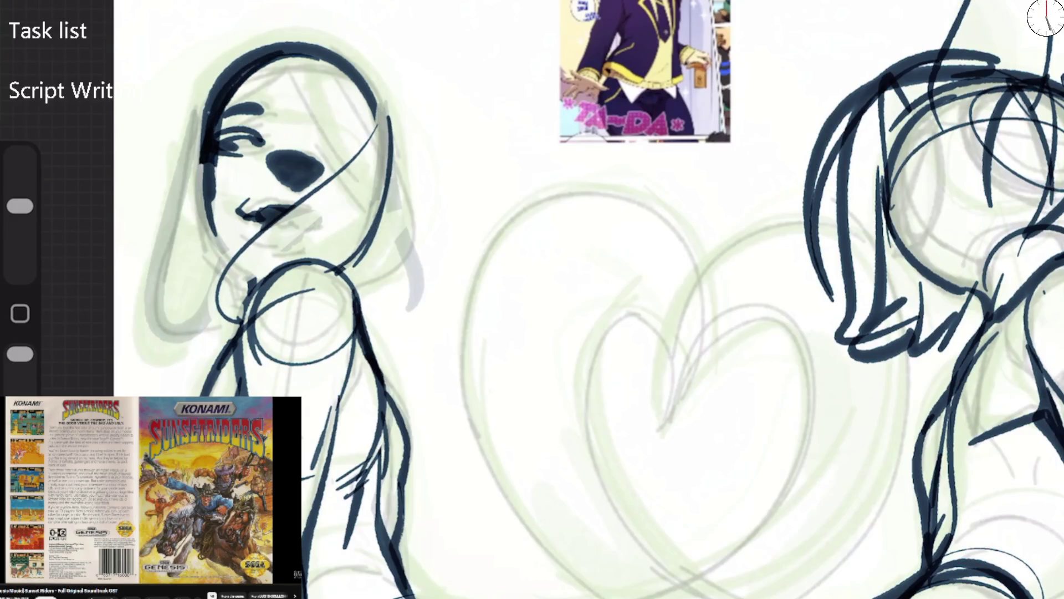
left_click_drag(211, 111, 199, 164)
left_click_drag(193, 175, 196, 367)
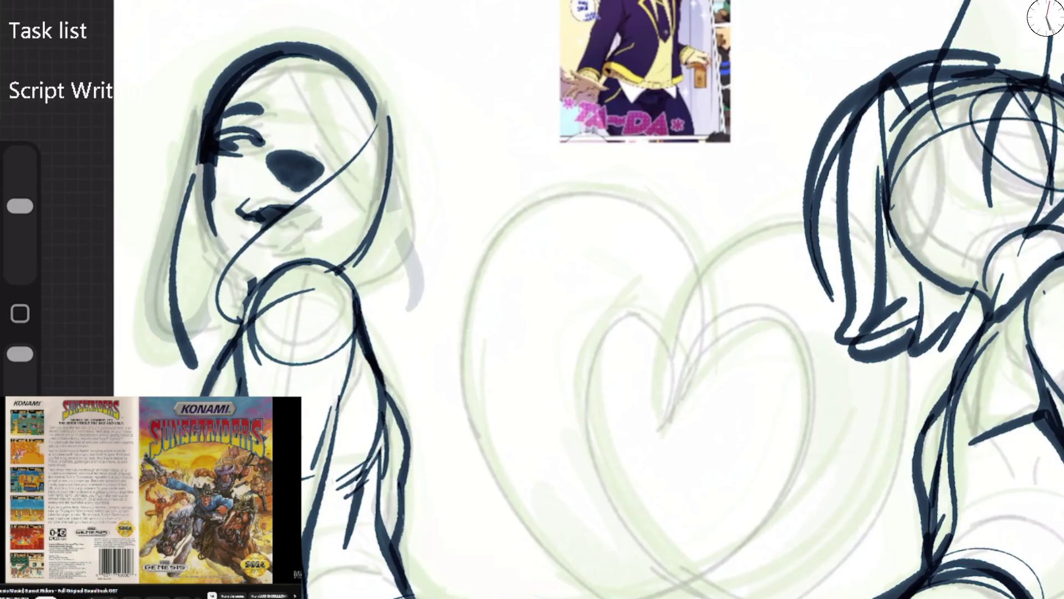
key("ctrl+z")
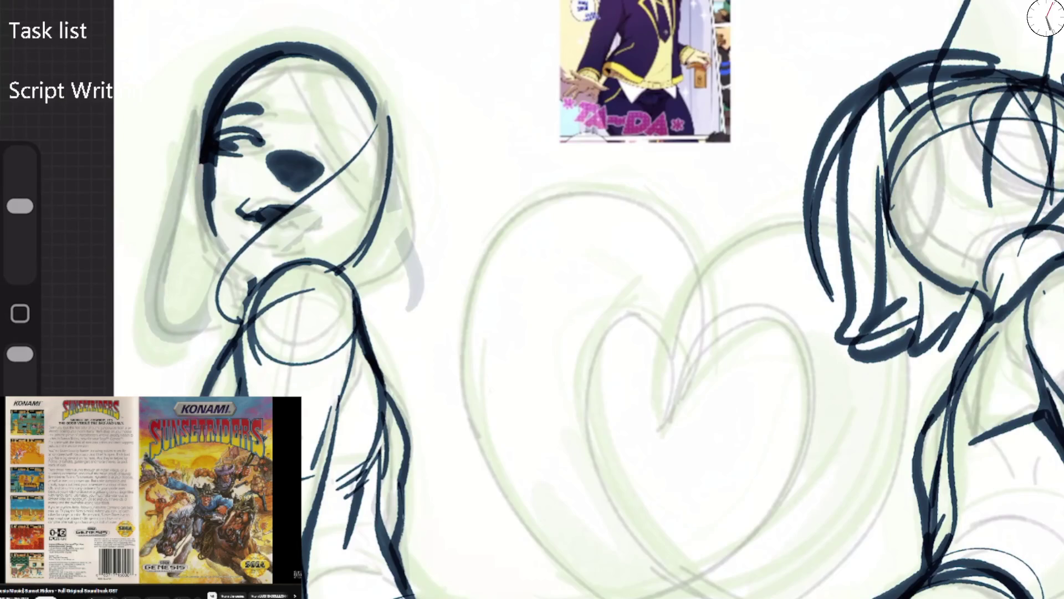
Darken the eyelid, draw a curved mouth, and add hair arcs, a bang and right-side strands
left_click_drag(222, 145, 250, 132)
left_click_drag(206, 161, 244, 259)
left_click_drag(199, 228, 370, 108)
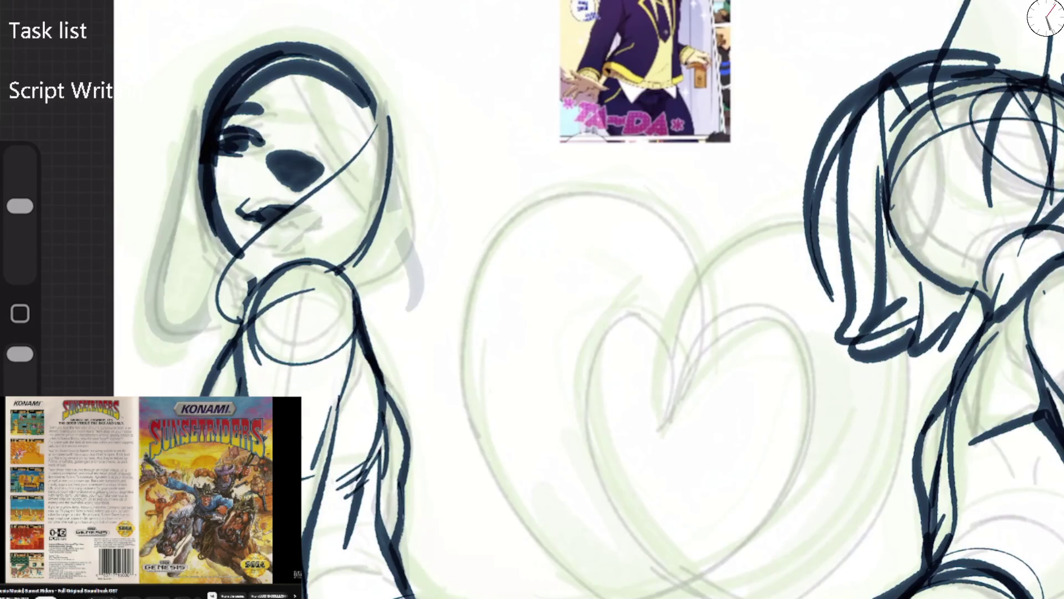
left_click_drag(253, 213, 331, 220)
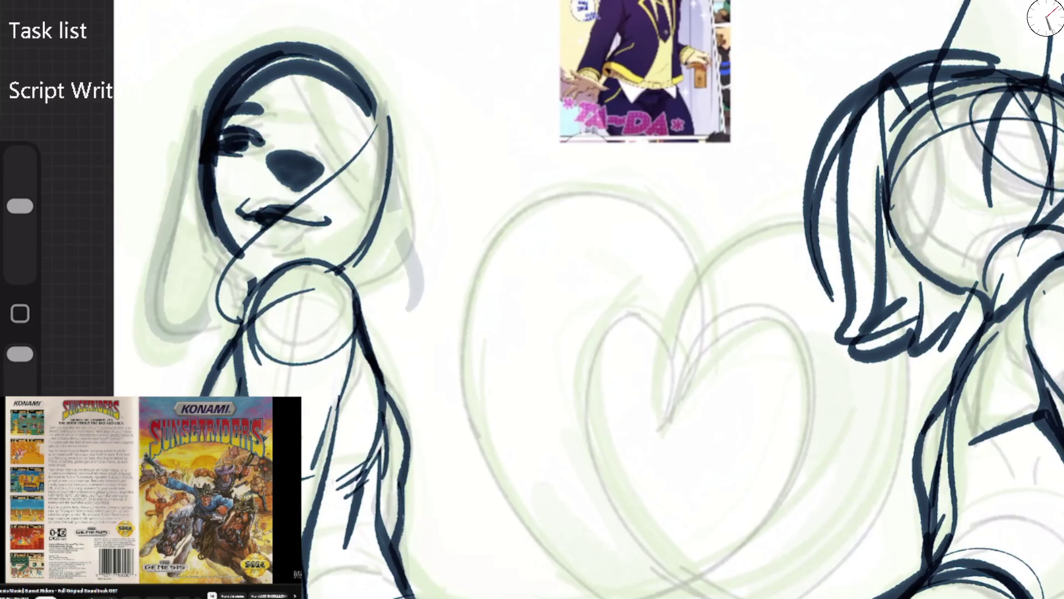
left_click_drag(204, 203, 185, 302)
left_click_drag(291, 69, 328, 152)
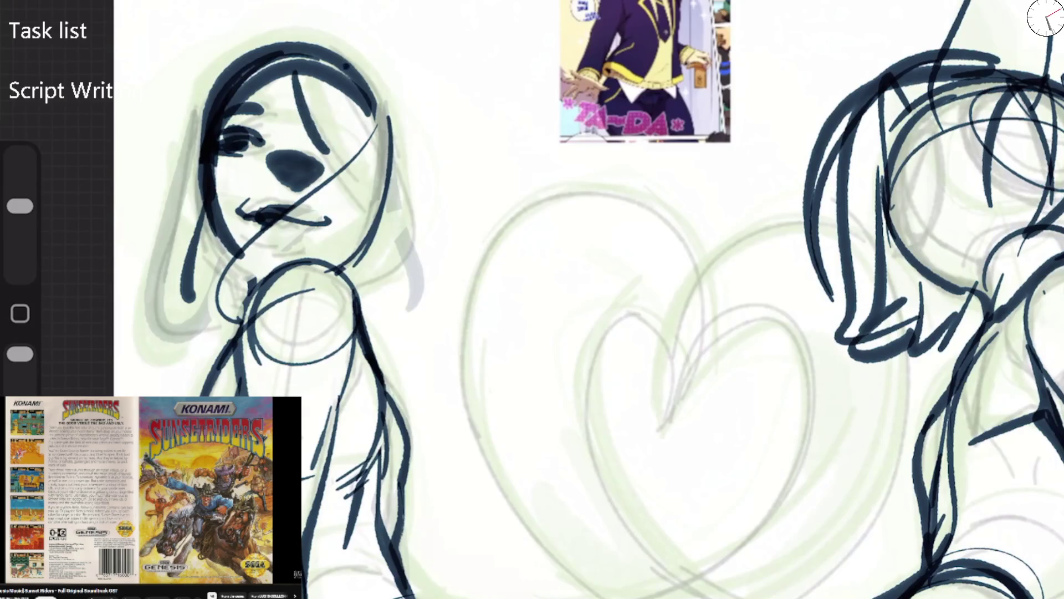
left_click_drag(265, 48, 178, 146)
mouse_move(202, 91)
left_mouse_down()
mouse_move(145, 150)
mouse_move(300, 45)
mouse_move(360, 133)
left_mouse_up()
left_click_drag(388, 97, 368, 233)
left_click_drag(394, 149, 364, 280)
Erase the left figure's whole inked head and leftover ink on the shoulder
scroll(588, 299, "down", 5)
scroll(587, 299, "up", 4)
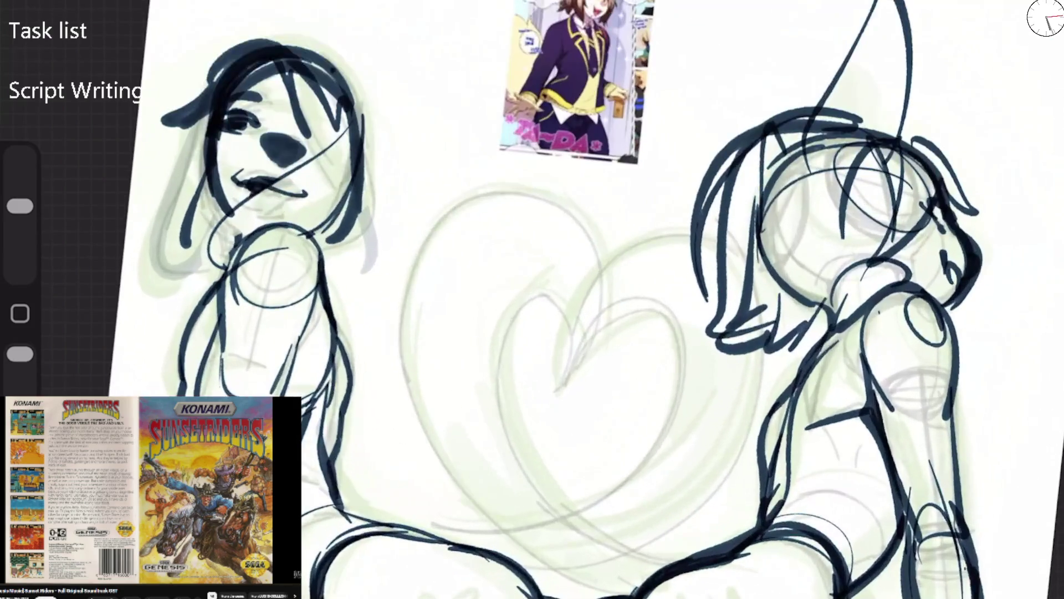
left_click_drag(271, 67, 182, 244)
left_click_drag(221, 55, 332, 194)
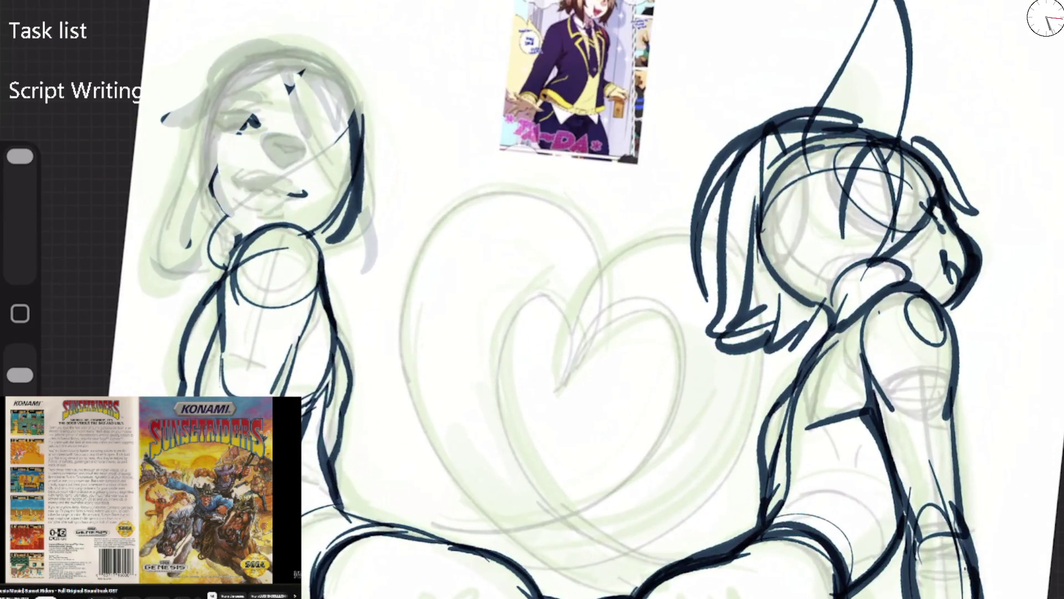
left_click_drag(355, 111, 200, 244)
left_click_drag(349, 166, 366, 221)
left_click_drag(166, 271, 294, 199)
left_click_drag(163, 116, 302, 73)
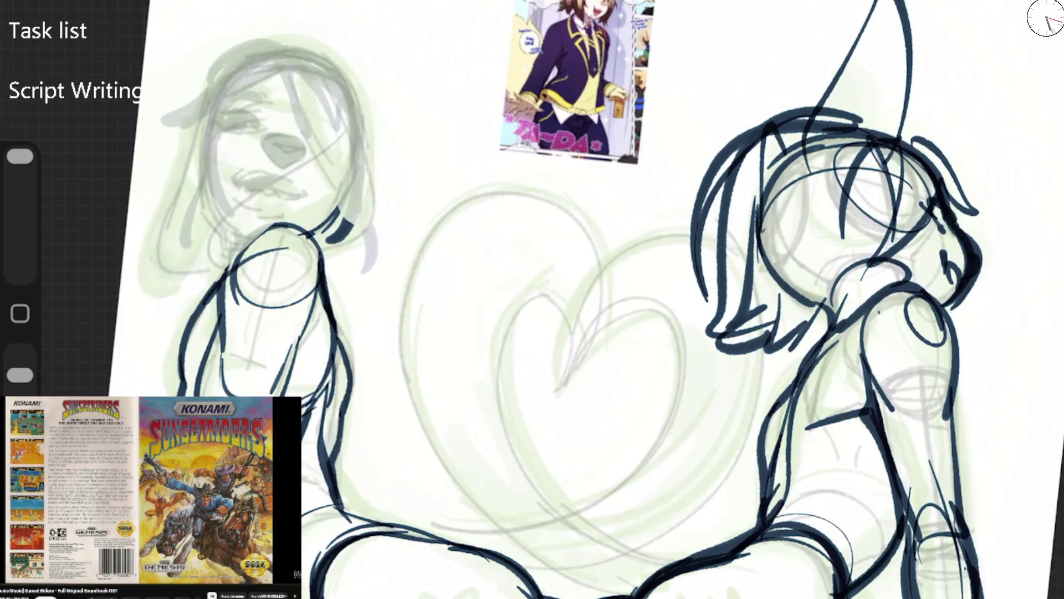
left_click_drag(333, 227, 369, 255)
Ink a new eye and outline the left figure's head and face
key("b")
mouse_move(220, 125)
left_mouse_down()
mouse_move(242, 132)
mouse_move(252, 114)
left_mouse_up()
left_click_drag(230, 130, 241, 135)
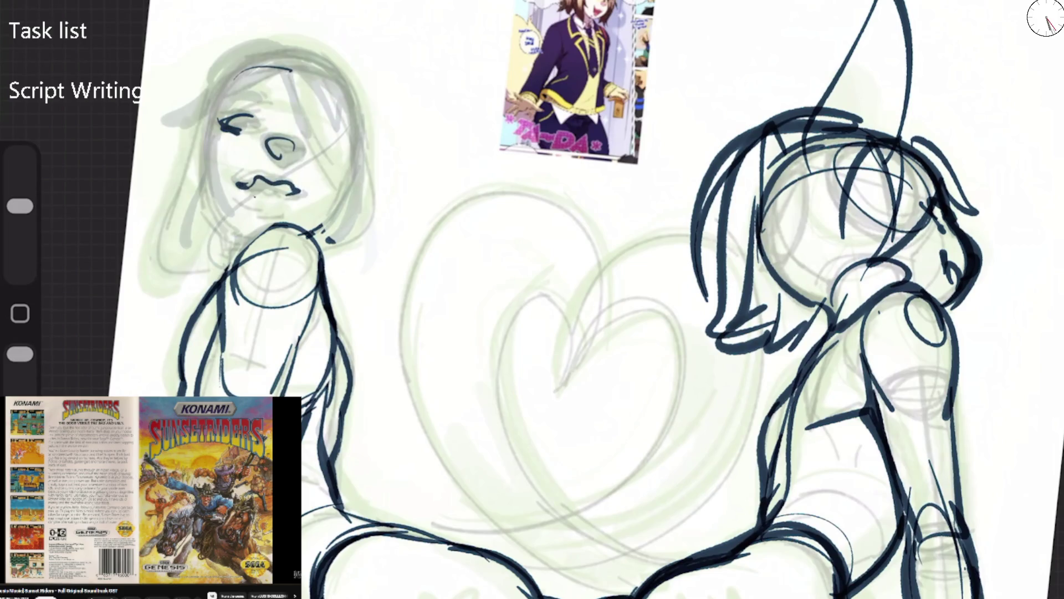
mouse_move(233, 66)
left_mouse_down()
mouse_move(201, 192)
mouse_move(311, 67)
mouse_move(343, 221)
mouse_move(327, 233)
left_mouse_up()
left_click_drag(204, 89, 336, 102)
left_click_drag(222, 64, 238, 230)
Add curling hair strands, the jaw line, an eyebrow and a solid pupil, undoing a stray line
mouse_move(200, 97)
left_mouse_down()
mouse_move(161, 277)
mouse_move(178, 235)
left_mouse_up()
mouse_move(353, 78)
left_mouse_down()
mouse_move(348, 175)
mouse_move(363, 206)
mouse_move(343, 173)
left_mouse_up()
left_click_drag(354, 143, 223, 230)
left_click_drag(349, 105, 327, 236)
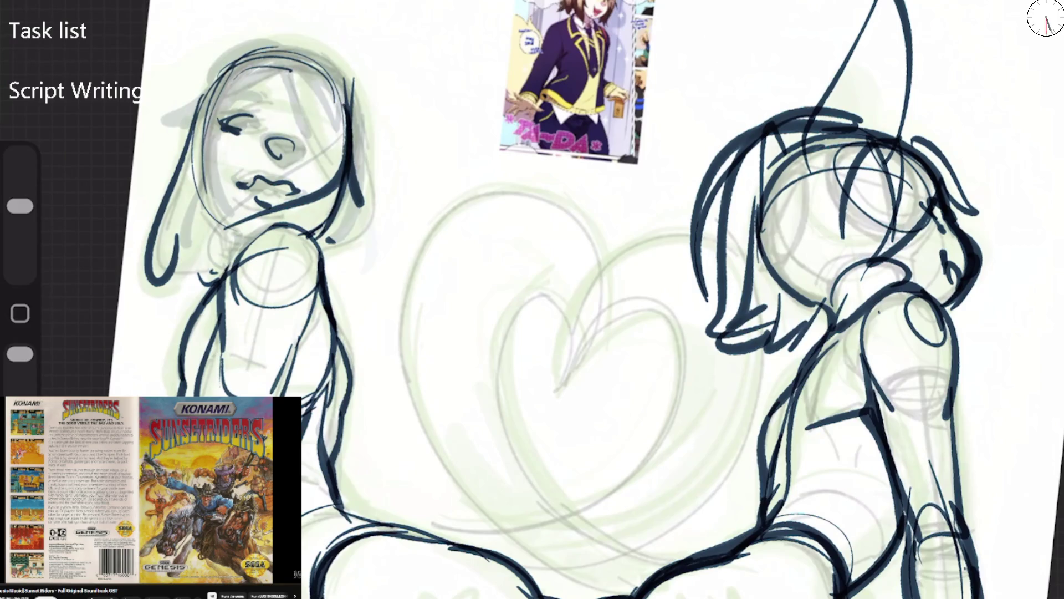
left_click_drag(232, 92, 260, 91)
left_click_drag(260, 145, 298, 158)
left_click_drag(214, 109, 258, 122)
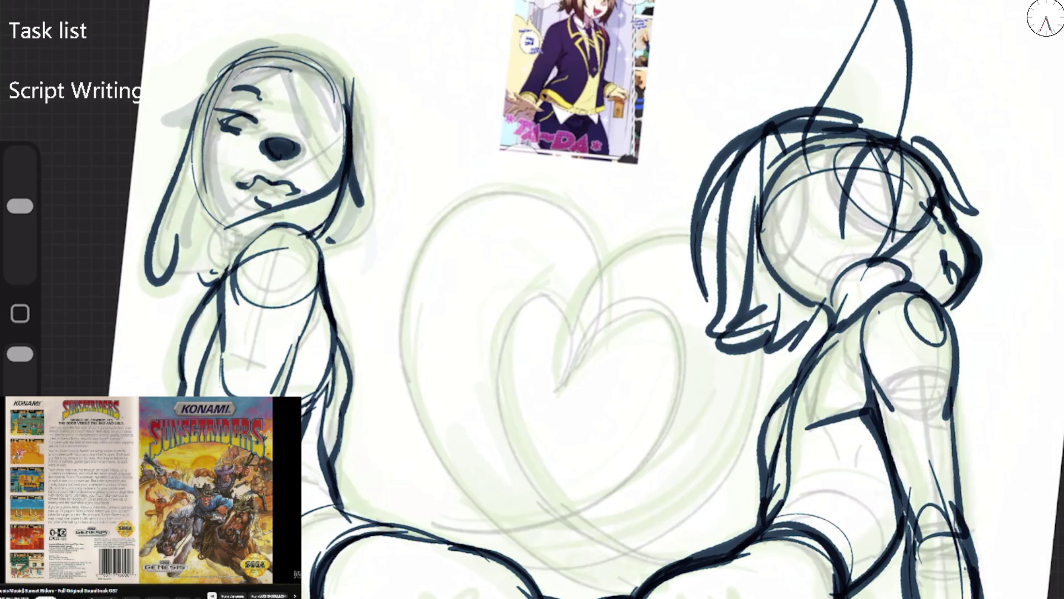
key("ctrl+z")
Add a hair strand, thick eyelash, neck and shoulder lines, and heavily darken the head outline
left_click_drag(294, 82, 324, 149)
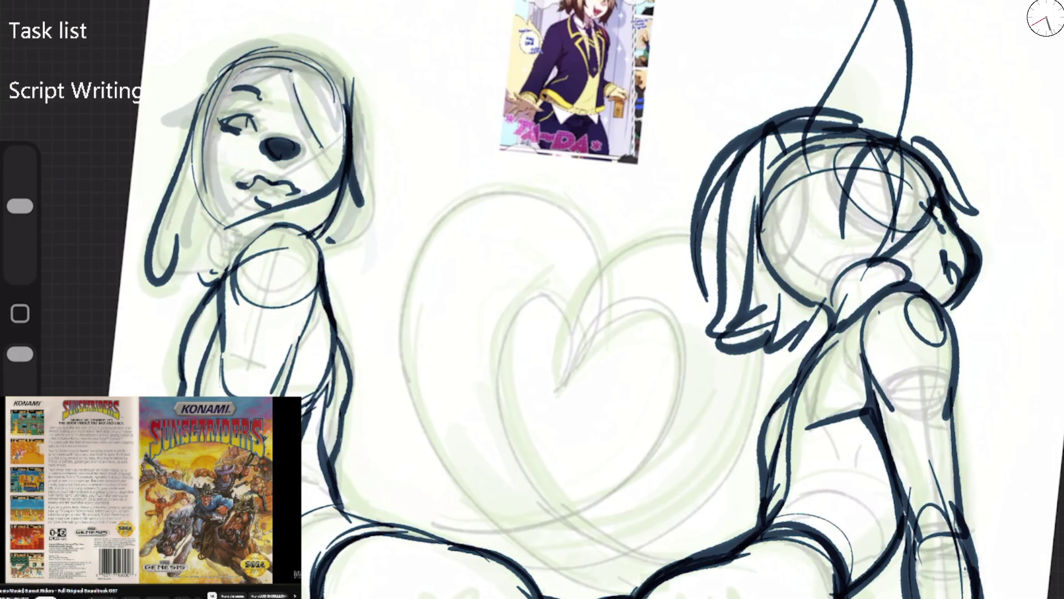
scroll(586, 300, "down", 2)
mouse_move(339, 147)
left_mouse_down()
mouse_move(302, 151)
mouse_move(395, 222)
left_mouse_up()
mouse_move(311, 119)
left_mouse_down()
mouse_move(399, 228)
mouse_move(313, 197)
left_mouse_up()
left_click_drag(324, 247, 288, 280)
left_click_drag(325, 222, 316, 252)
left_click_drag(325, 228, 380, 228)
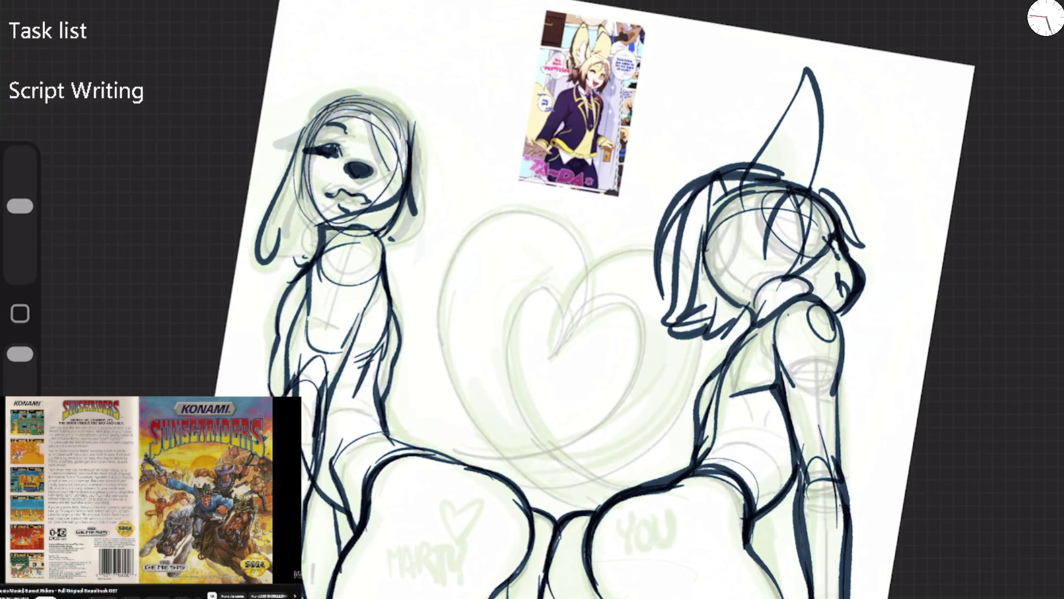
mouse_move(330, 114)
left_mouse_down()
mouse_move(308, 222)
mouse_move(399, 225)
left_mouse_up()
left_click_drag(377, 106, 310, 222)
mouse_move(316, 143)
left_mouse_down()
mouse_move(332, 109)
mouse_move(416, 194)
left_mouse_up()
key("ctrl+z")
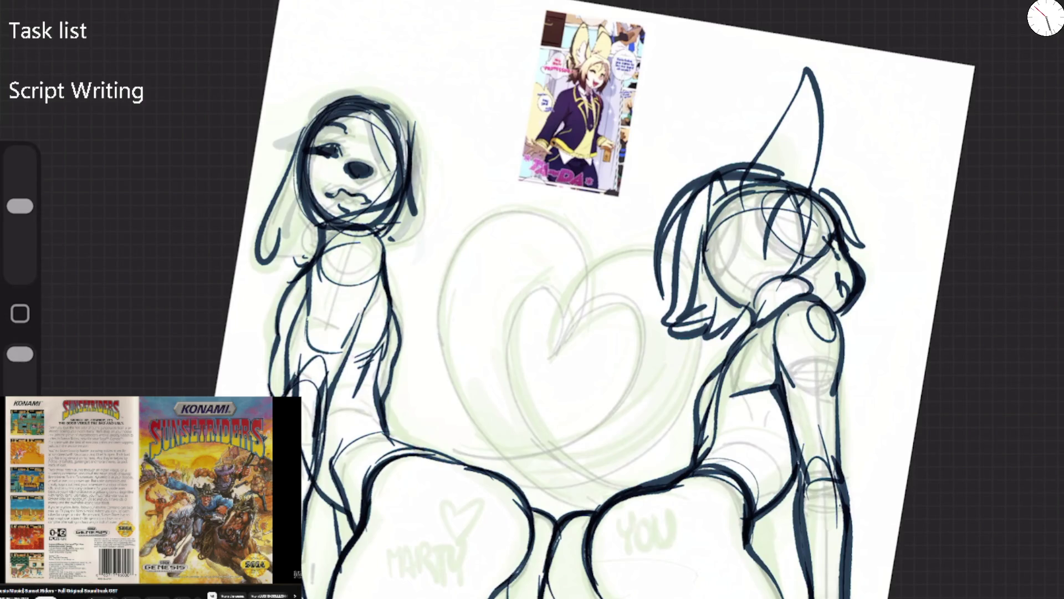
left_click_drag(469, 466, 540, 455)
left_click(55, 11)
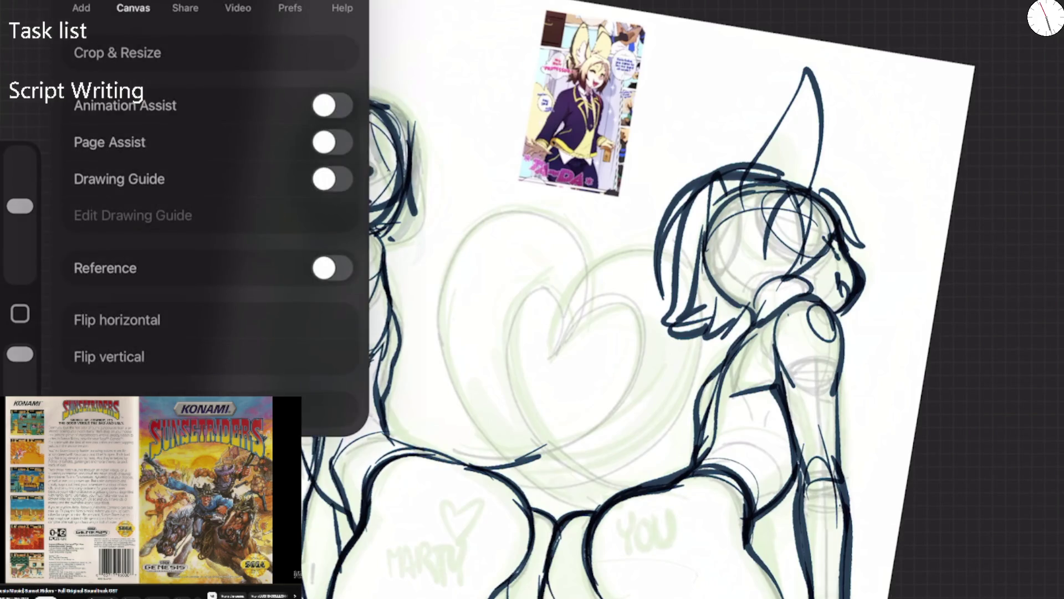
Flip the canvas horizontally and sketch a long curled tail outline between the figures
left_click(117, 320)
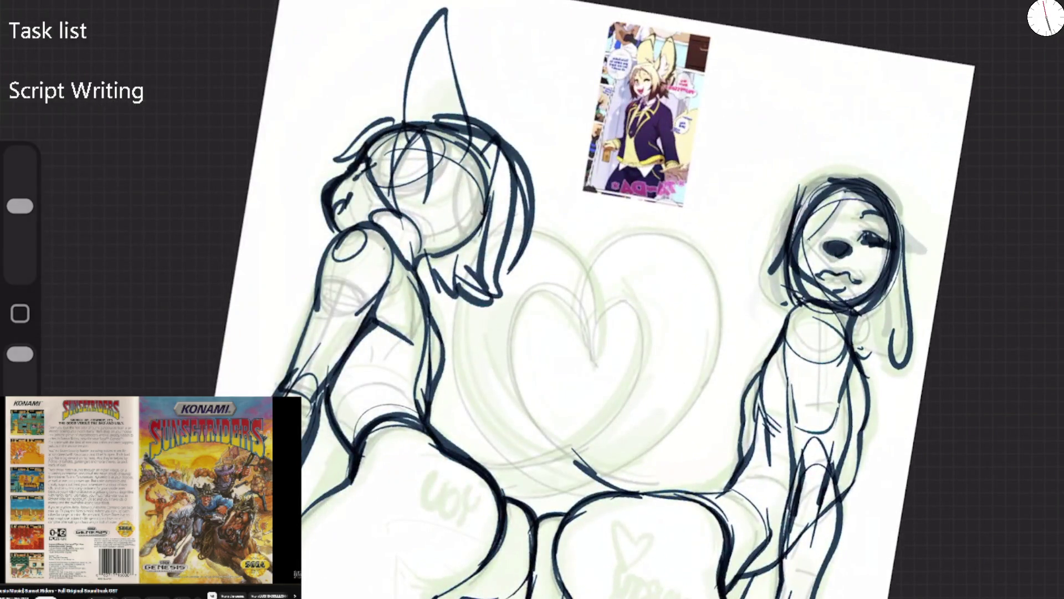
mouse_move(449, 441)
left_mouse_down()
mouse_move(535, 413)
mouse_move(607, 324)
mouse_move(732, 216)
mouse_move(715, 465)
mouse_move(648, 491)
left_mouse_up()
mouse_move(593, 217)
left_mouse_down()
mouse_move(546, 305)
mouse_move(609, 297)
left_mouse_up()
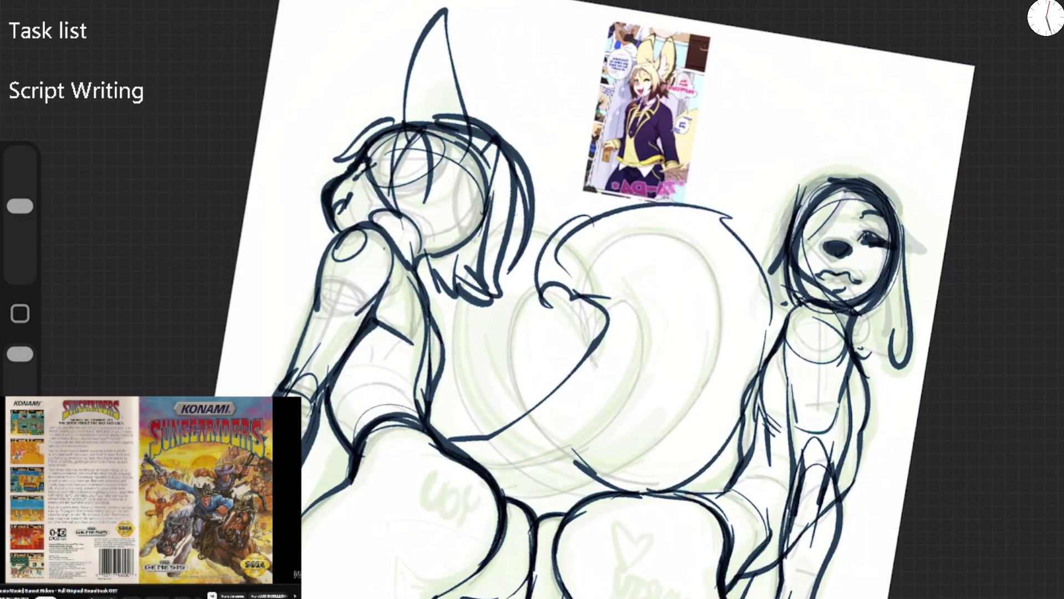
mouse_move(452, 435)
left_mouse_down()
mouse_move(477, 477)
mouse_move(576, 386)
left_mouse_up()
left_click_drag(598, 296, 466, 482)
mouse_move(579, 493)
left_mouse_down()
mouse_move(721, 444)
mouse_move(693, 211)
mouse_move(560, 233)
mouse_move(557, 332)
mouse_move(571, 333)
left_mouse_up()
mouse_move(634, 216)
left_mouse_down()
mouse_move(682, 266)
mouse_move(693, 314)
left_mouse_up()
mouse_move(631, 496)
left_mouse_down()
mouse_move(493, 443)
mouse_move(468, 360)
mouse_move(593, 321)
left_mouse_up()
left_click_drag(501, 271, 460, 416)
Fill the tail with inner curls, long arcs and a small hook in its lower part
left_click_drag(488, 354, 530, 424)
left_click_drag(540, 322, 528, 424)
left_click_drag(546, 291, 571, 360)
mouse_move(487, 275)
left_mouse_down()
mouse_move(498, 413)
mouse_move(519, 430)
mouse_move(555, 255)
mouse_move(543, 310)
left_mouse_up()
left_click_drag(607, 371, 543, 441)
left_click_drag(460, 449, 593, 388)
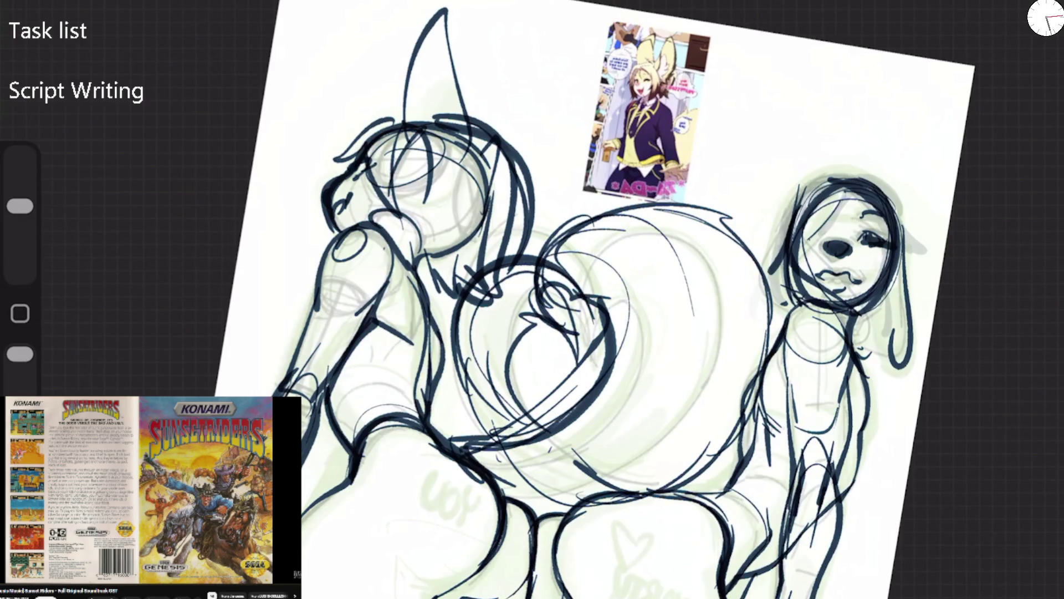
left_click_drag(480, 460, 549, 488)
left_click_drag(485, 440, 598, 421)
left_click_drag(546, 463, 621, 382)
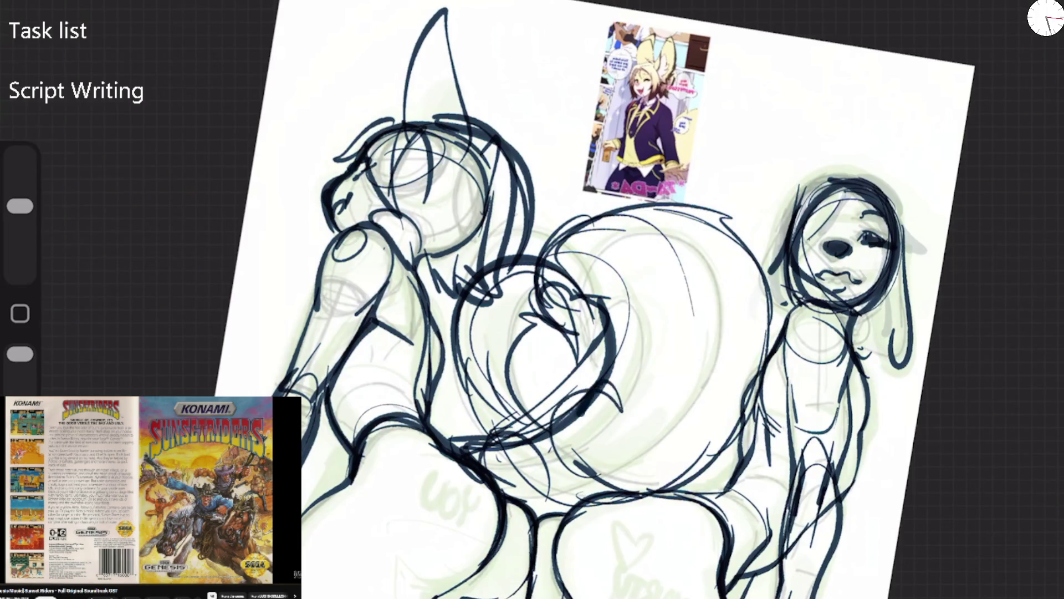
left_click_drag(499, 440, 582, 405)
Switch the ink to red and trace the left figure's body edge and back in red
left_click(1045, 17)
left_click(993, 301)
left_click(1046, 17)
mouse_move(458, 443)
left_mouse_down()
mouse_move(485, 488)
mouse_move(571, 327)
left_mouse_up()
key("ctrl+z")
key("ctrl+z")
mouse_move(330, 360)
left_mouse_down()
mouse_move(347, 481)
mouse_move(303, 505)
left_mouse_up()
mouse_move(395, 264)
left_mouse_down()
mouse_move(423, 377)
mouse_move(439, 346)
left_mouse_up()
mouse_move(412, 244)
left_mouse_down()
mouse_move(435, 311)
mouse_move(388, 134)
mouse_move(366, 147)
mouse_move(388, 136)
mouse_move(333, 233)
mouse_move(324, 305)
mouse_move(358, 325)
mouse_move(271, 395)
mouse_move(316, 439)
left_mouse_up()
key("ctrl+0")
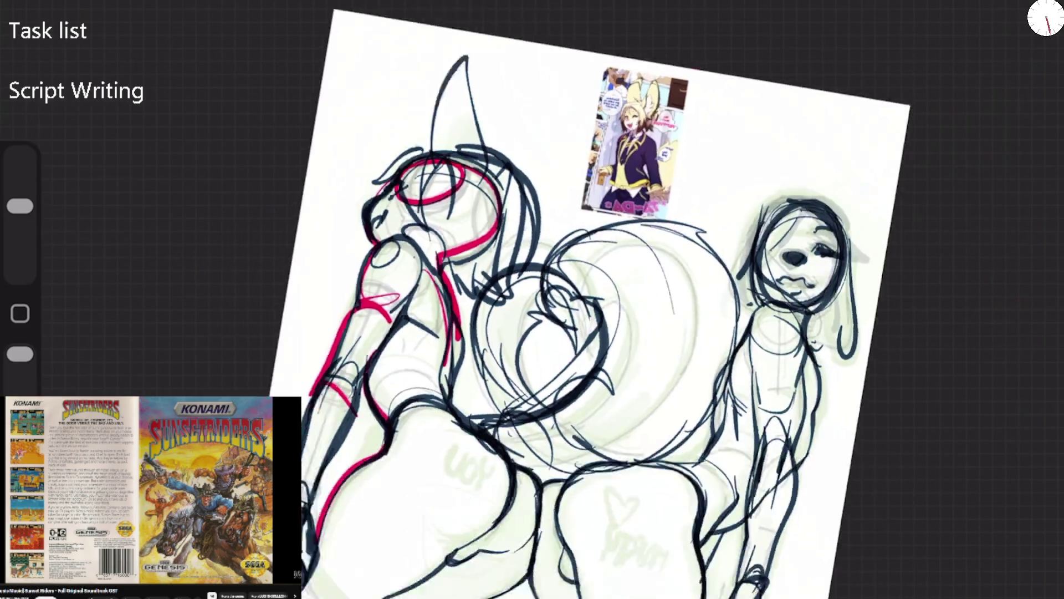
Flip the canvas back and draw red over the head, around the eye and down the neck
left_click(55, 12)
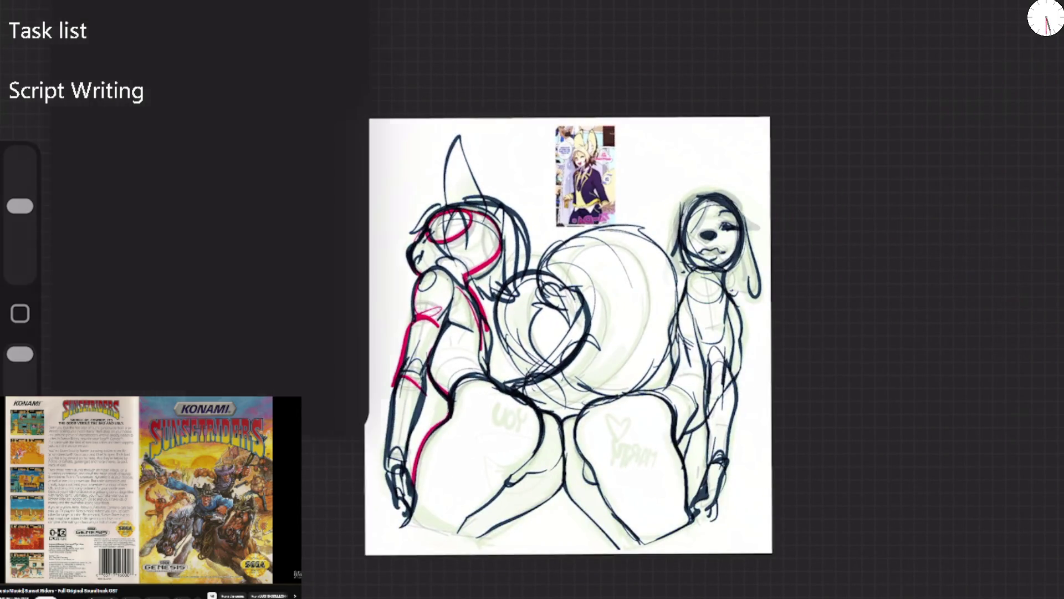
left_click(117, 320)
mouse_move(395, 221)
left_mouse_down()
mouse_move(451, 211)
mouse_move(402, 286)
mouse_move(390, 244)
mouse_move(400, 228)
left_mouse_up()
left_click_drag(403, 230, 394, 276)
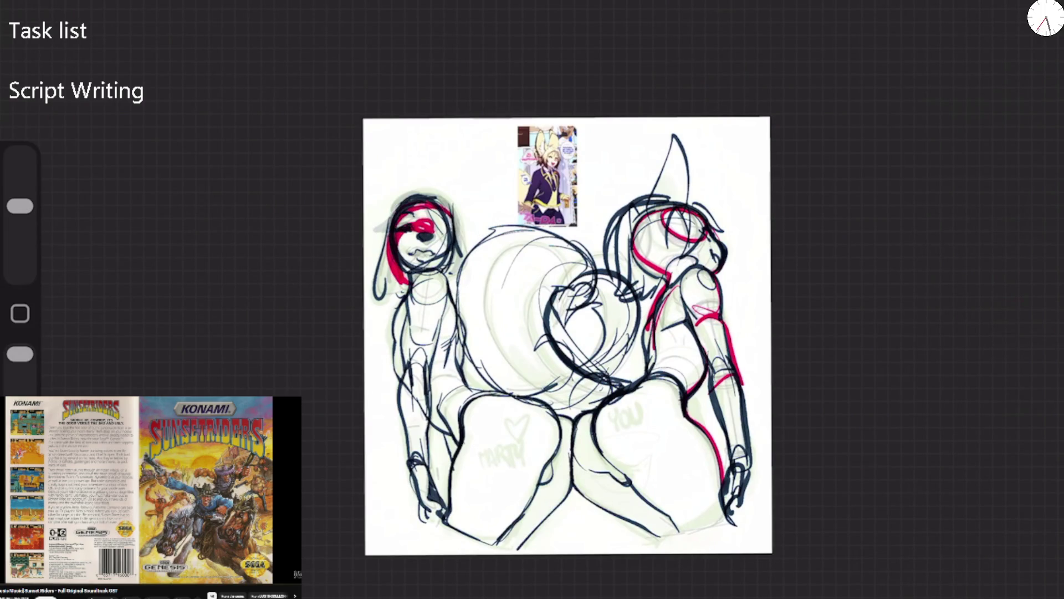
left_click_drag(440, 229, 407, 235)
left_click_drag(407, 219, 439, 221)
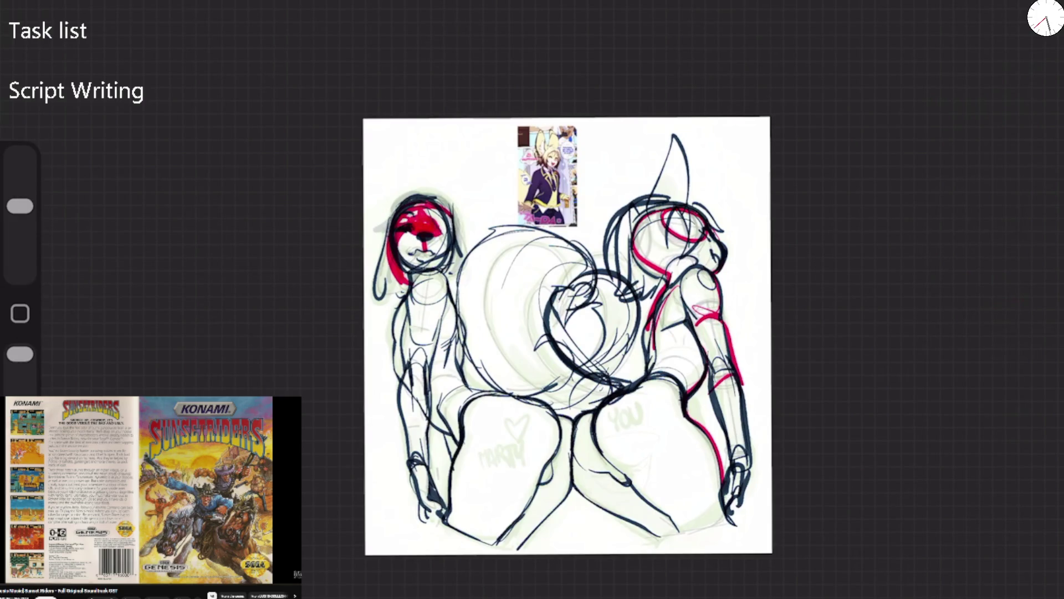
mouse_move(414, 274)
left_mouse_down()
mouse_move(396, 374)
mouse_move(416, 396)
left_mouse_up()
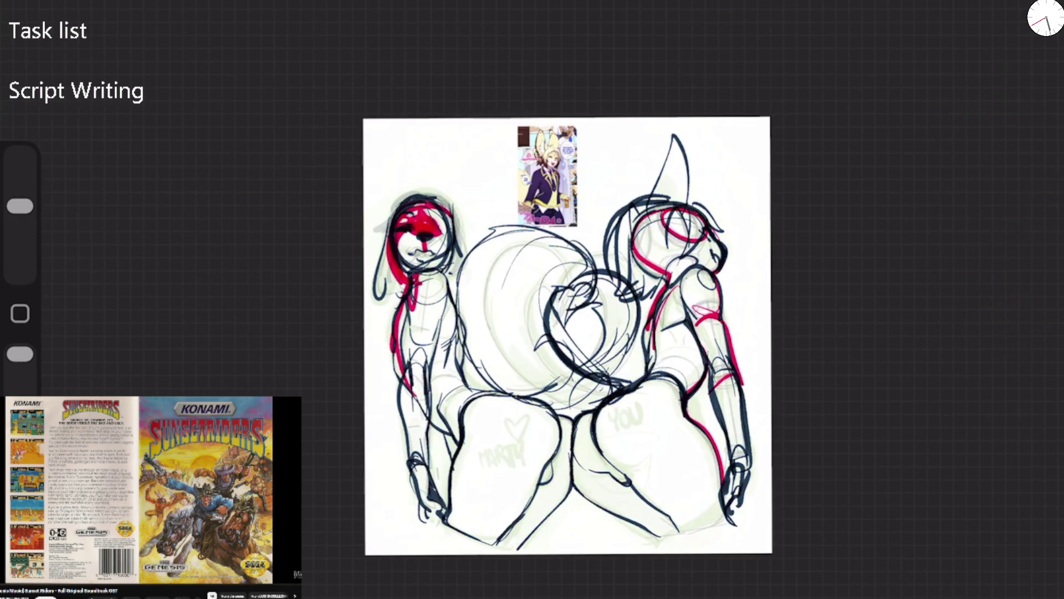
Trace red around the left figure's head and along its body, then switch the colour to green
scroll(611, 303, "up", 5)
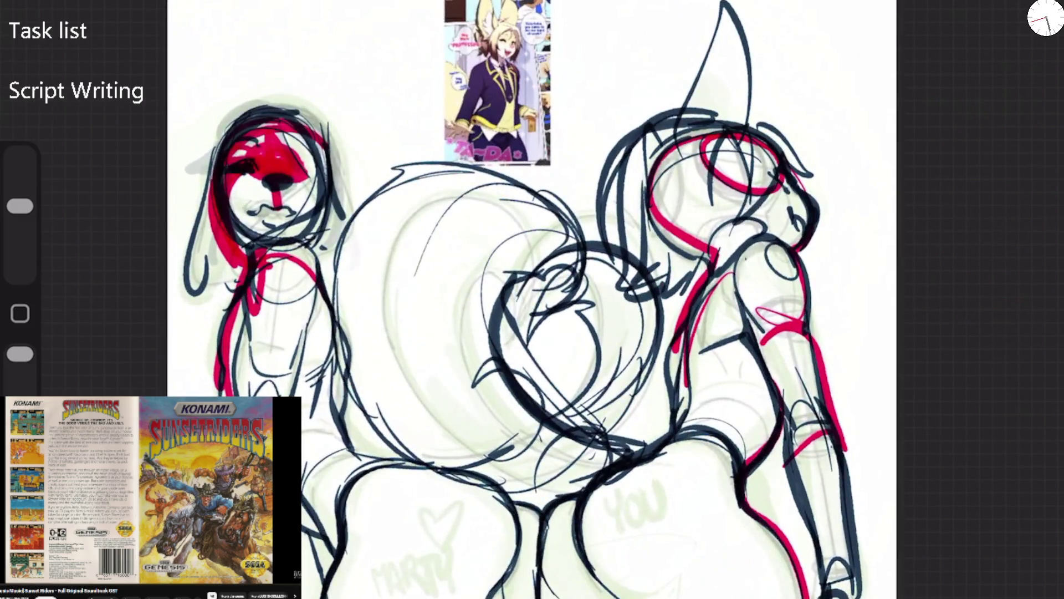
left_click_drag(274, 133, 345, 186)
left_click_drag(322, 139, 310, 241)
left_click_drag(261, 125, 214, 277)
mouse_move(230, 277)
left_mouse_down()
mouse_move(222, 394)
mouse_move(244, 296)
left_mouse_up()
mouse_move(250, 256)
left_mouse_down()
mouse_move(302, 239)
mouse_move(302, 396)
left_mouse_up()
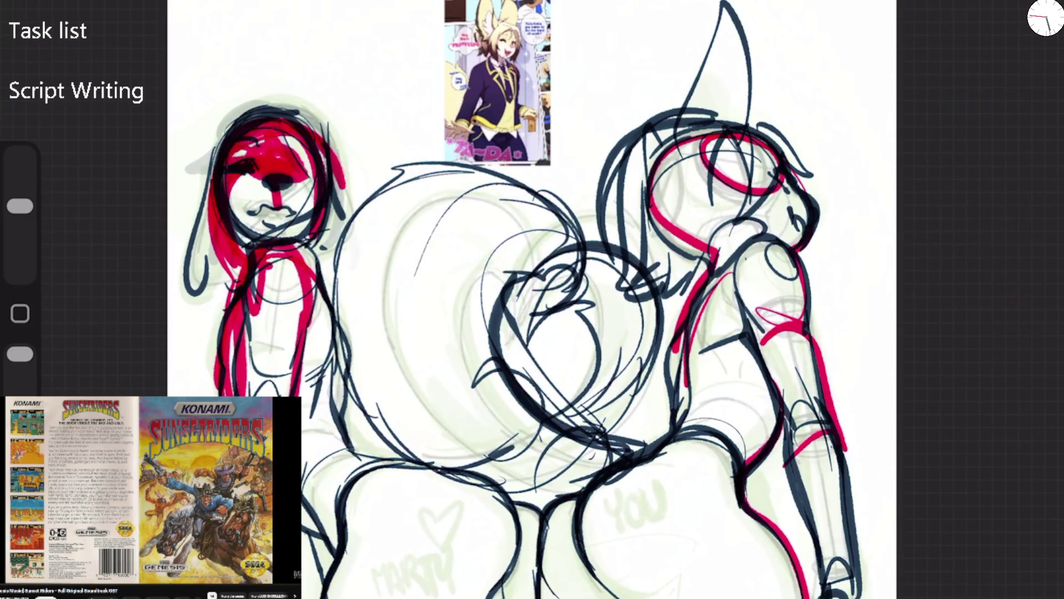
left_click(1045, 16)
left_click(943, 271)
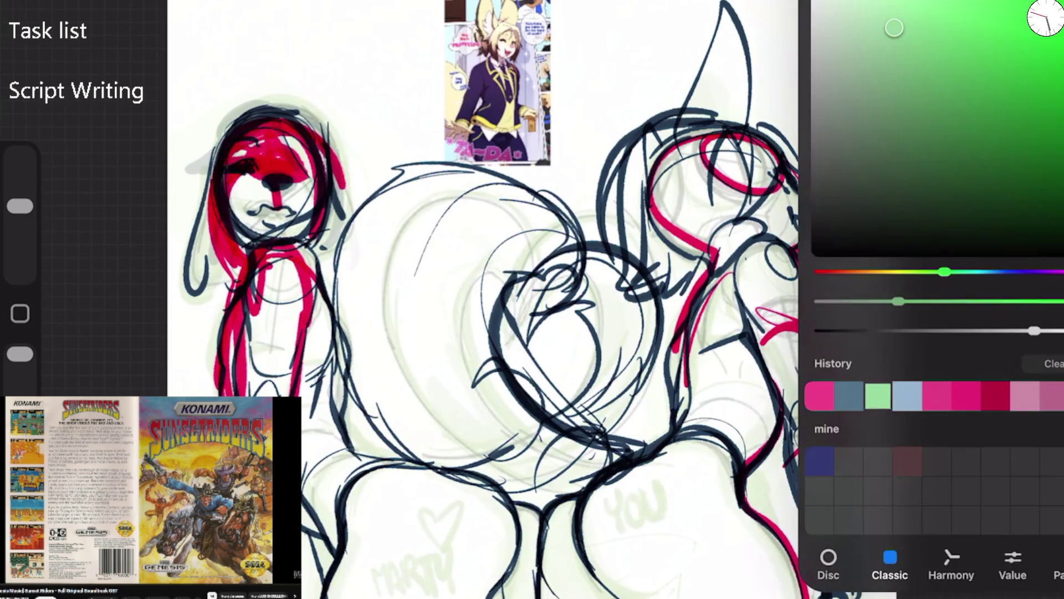
Paint green down the left figure's sides, shoulder and lower body, enlarging the brush to 54%
left_click(1046, 17)
mouse_move(335, 180)
left_mouse_down()
mouse_move(331, 254)
mouse_move(311, 289)
left_mouse_up()
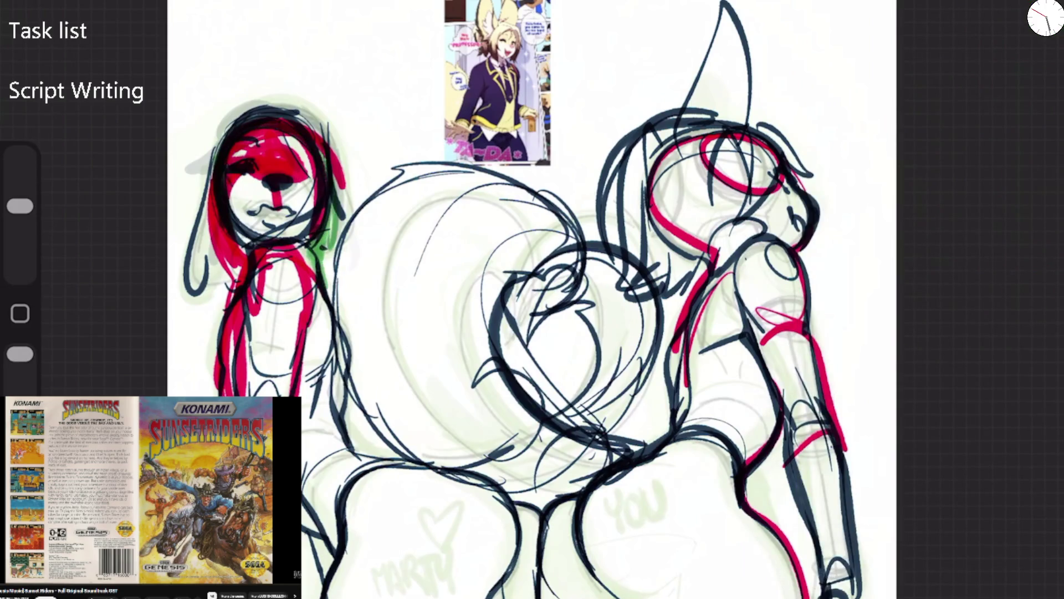
left_click_drag(249, 255, 314, 265)
left_click_drag(244, 286, 252, 369)
left_click_drag(258, 252, 305, 259)
left_click_drag(311, 263, 302, 339)
left_click_drag(254, 297, 244, 394)
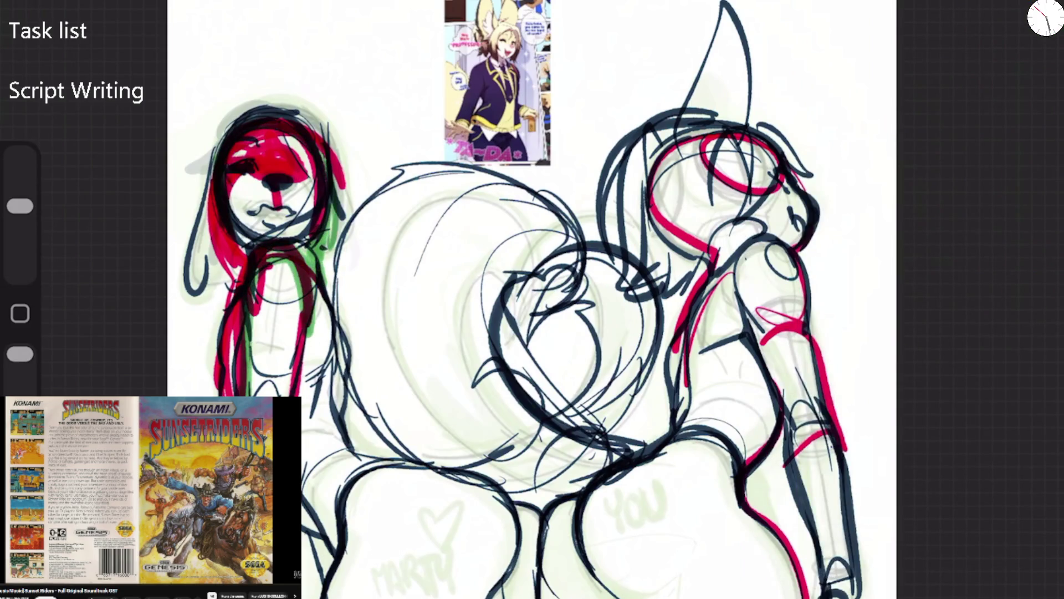
left_click_drag(302, 505, 312, 527)
left_click_drag(20, 206, 20, 186)
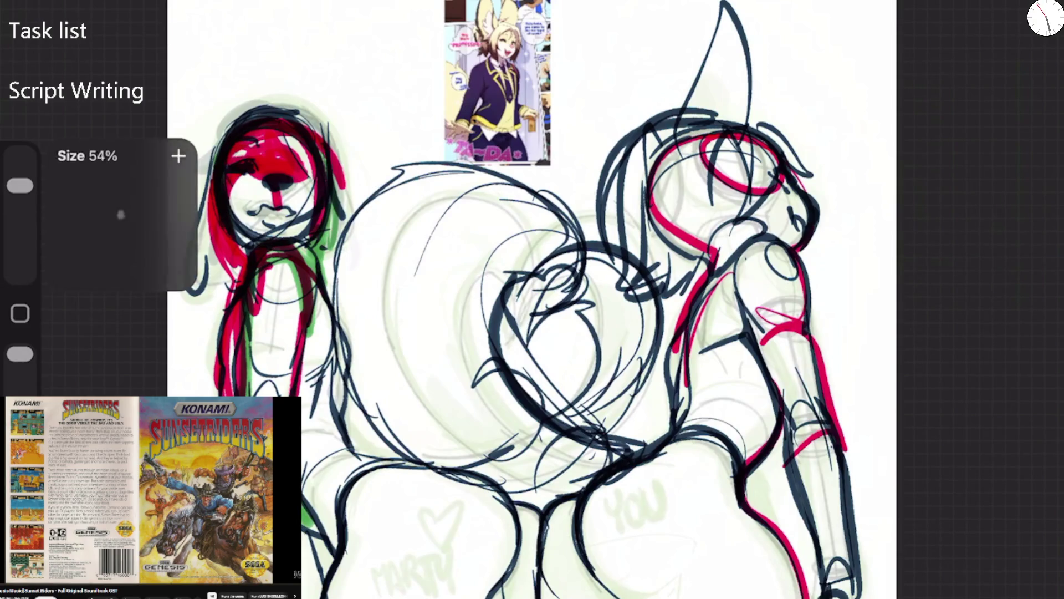
left_click_drag(329, 471, 305, 532)
mouse_move(321, 521)
left_mouse_down()
mouse_move(332, 535)
mouse_move(358, 482)
left_mouse_up()
mouse_move(336, 330)
left_mouse_down()
mouse_move(355, 477)
mouse_move(399, 465)
mouse_move(335, 598)
left_mouse_up()
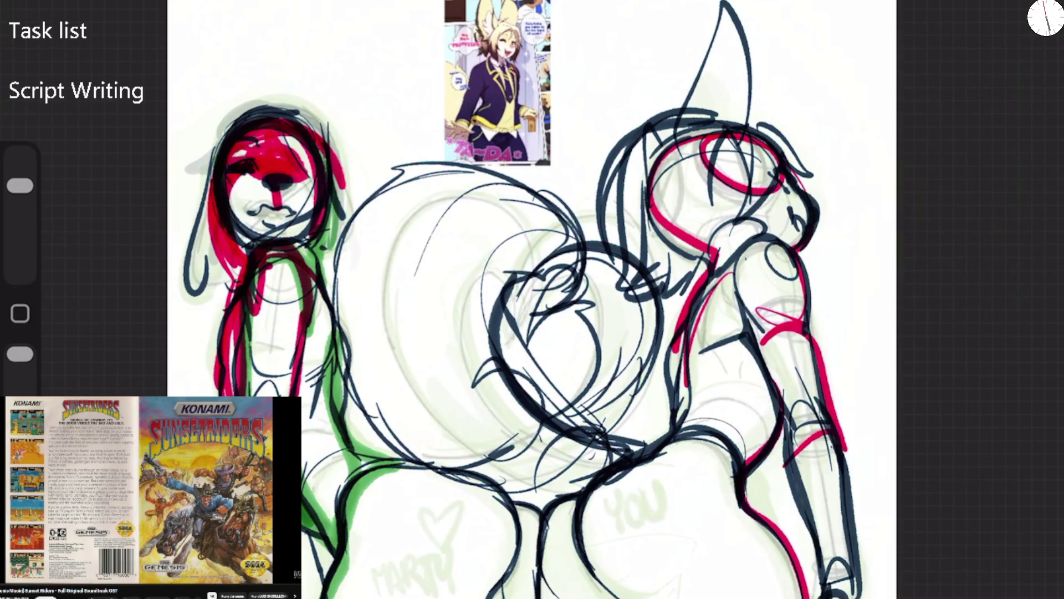
Add green along the big circle's edge, in the centre gap, and around the left eye and mouth
scroll(532, 299, "down", 3)
mouse_move(410, 322)
left_mouse_down()
mouse_move(515, 102)
mouse_move(579, 183)
left_mouse_up()
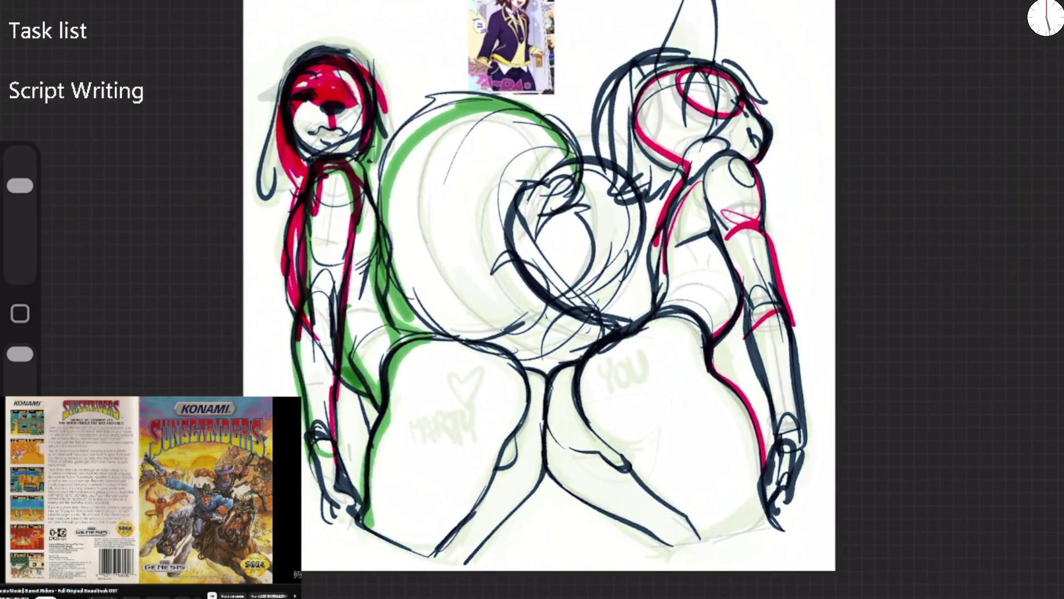
left_click_drag(593, 336, 557, 442)
left_click_drag(515, 363, 534, 447)
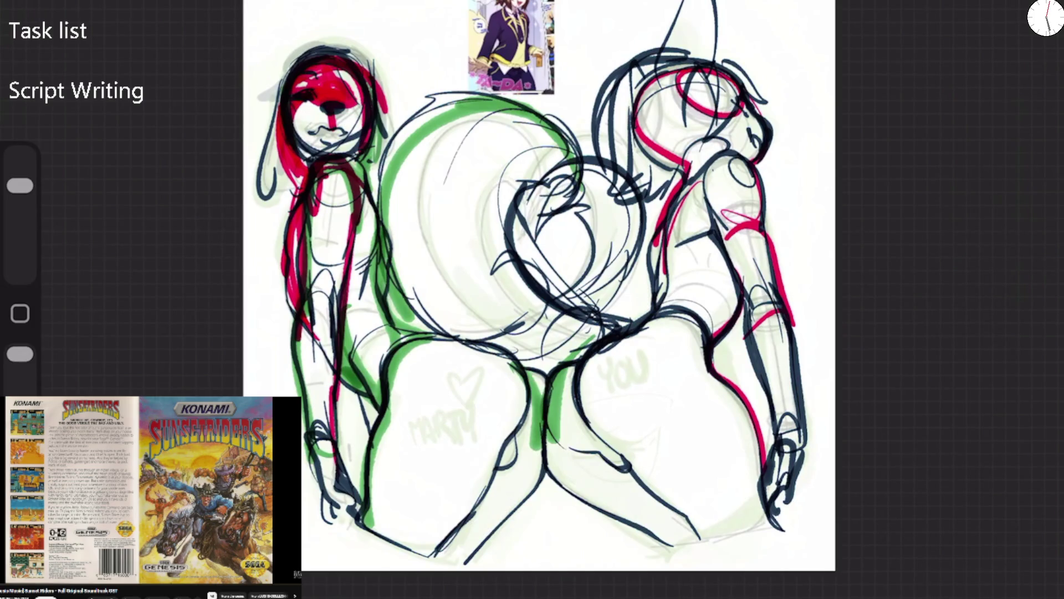
mouse_move(287, 105)
left_mouse_down()
mouse_move(316, 100)
mouse_move(350, 72)
left_mouse_up()
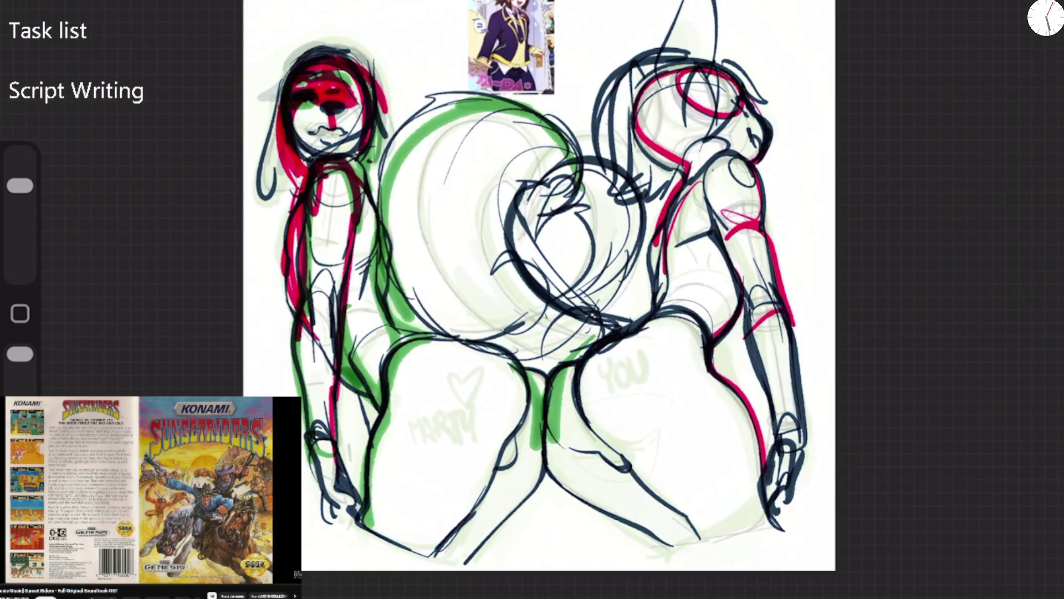
left_click_drag(314, 132, 345, 118)
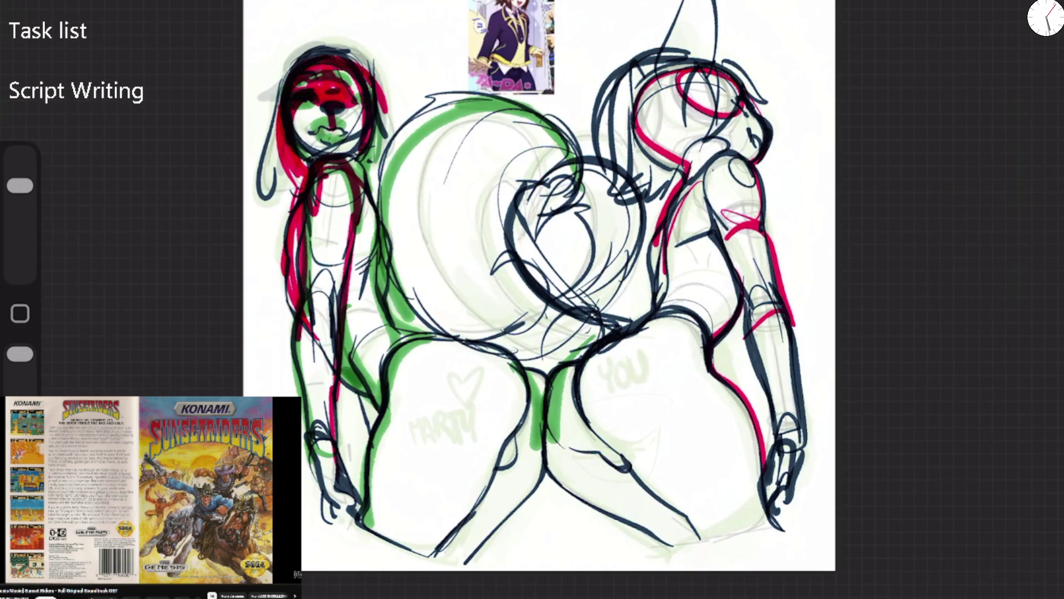
Paint green accents over the right figure's head spike and head outline
mouse_move(693, 56)
left_mouse_down()
mouse_move(602, 158)
mouse_move(671, 14)
mouse_move(610, 69)
mouse_move(610, 33)
left_mouse_up()
mouse_move(681, 3)
left_mouse_down()
mouse_move(643, 64)
mouse_move(715, 61)
left_mouse_up()
mouse_move(632, 68)
left_mouse_down()
mouse_move(607, 158)
mouse_move(683, 112)
left_mouse_up()
mouse_move(690, 40)
left_mouse_down()
mouse_move(773, 99)
mouse_move(737, 102)
left_mouse_up()
left_click_drag(636, 72, 601, 161)
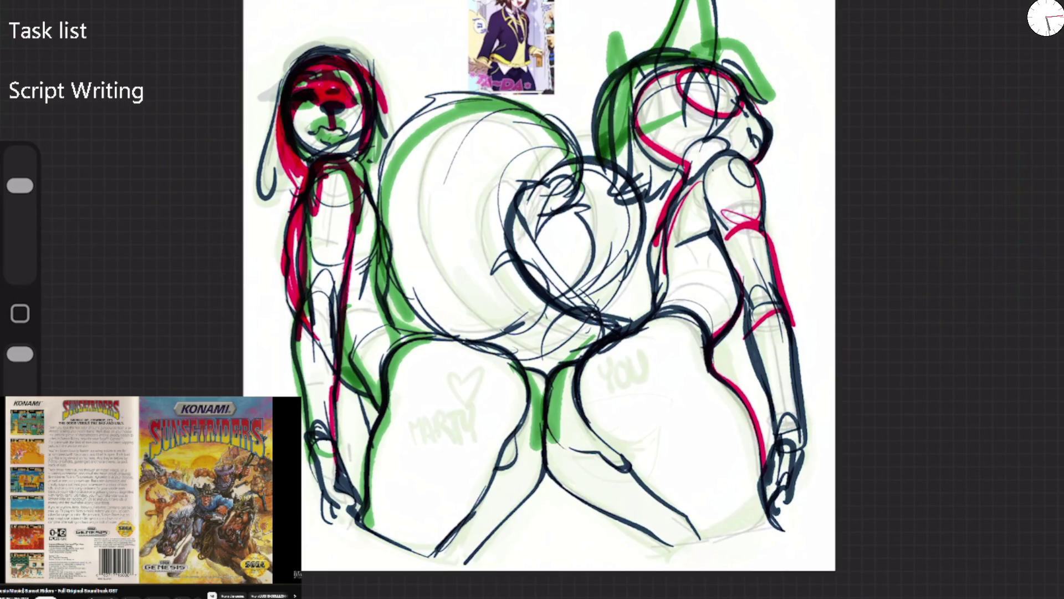
left_click_drag(609, 91, 576, 147)
left_click_drag(656, 144, 629, 183)
Trace green down the right figure's outline, shoulder, upper arm and lower body
mouse_move(692, 108)
left_mouse_down()
mouse_move(638, 183)
mouse_move(643, 310)
left_mouse_up()
mouse_move(721, 139)
left_mouse_down()
mouse_move(671, 255)
mouse_move(715, 222)
left_mouse_up()
left_click_drag(760, 166, 712, 221)
left_click_drag(709, 172, 560, 454)
left_click_drag(577, 369, 621, 460)
left_click_drag(649, 310, 704, 338)
left_click_drag(640, 331, 702, 336)
mouse_move(595, 336)
left_mouse_down()
mouse_move(554, 488)
mouse_move(667, 535)
left_mouse_up()
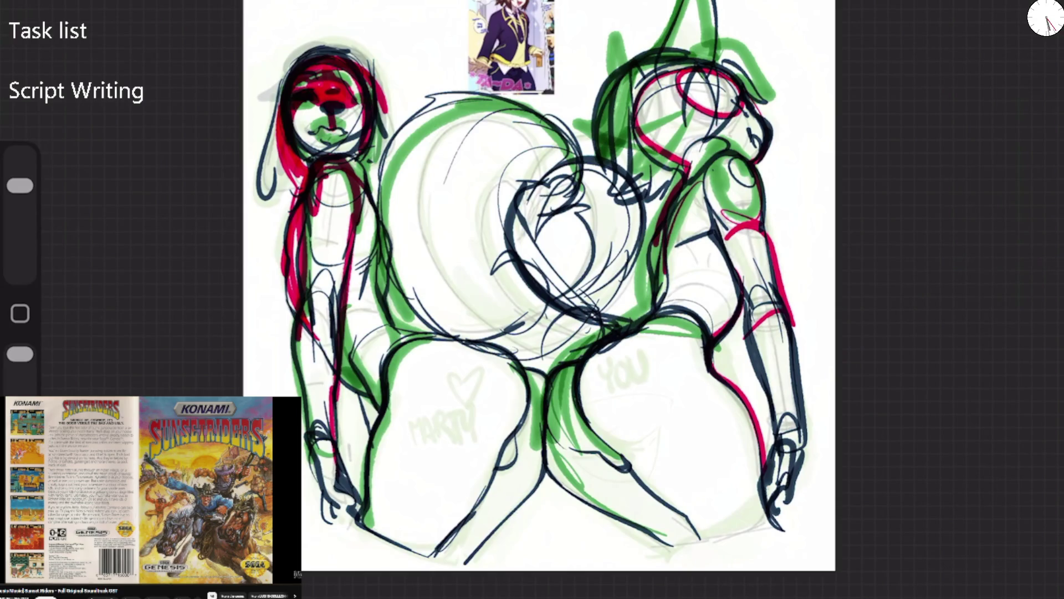
mouse_move(615, 130)
left_mouse_down()
mouse_move(690, 49)
mouse_move(734, 105)
mouse_move(768, 60)
left_mouse_up()
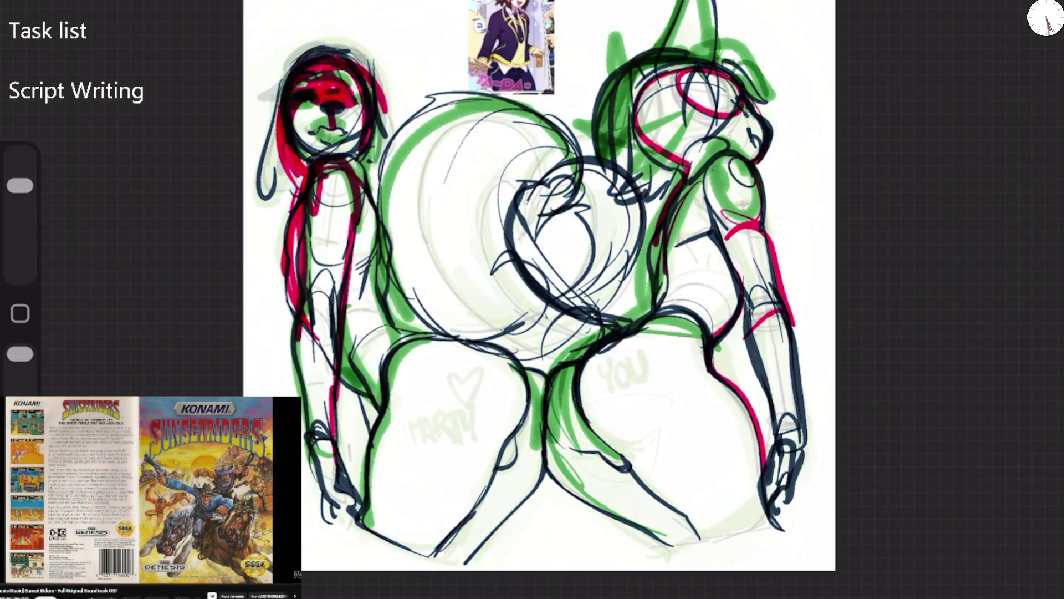
Try softening strokes on the left figure's face and head, then undo and switch to the eraser
mouse_move(276, 114)
left_mouse_down()
mouse_move(338, 53)
mouse_move(362, 99)
mouse_move(413, 97)
left_mouse_up()
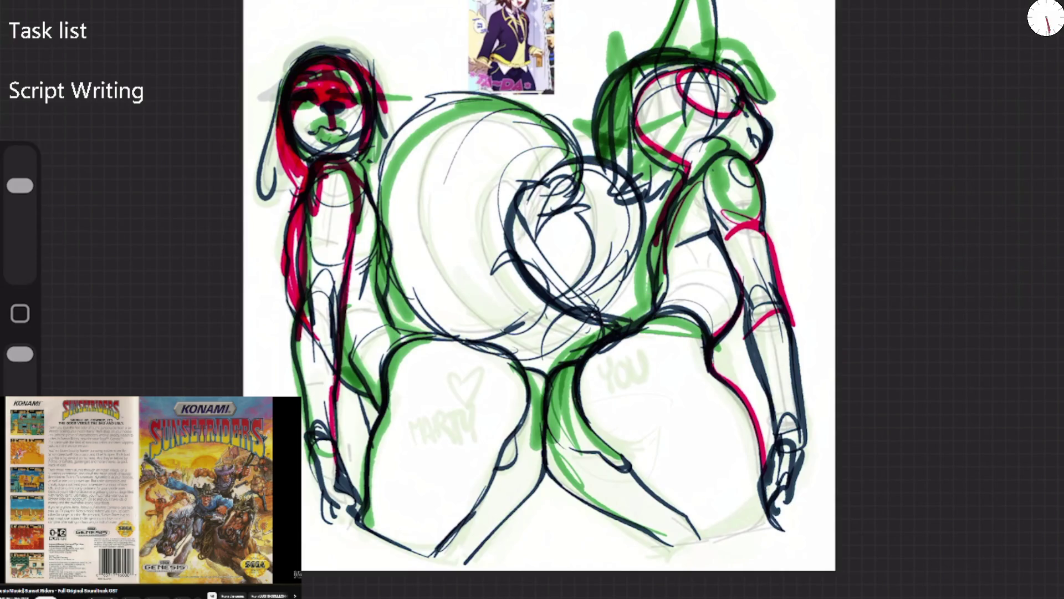
left_click_drag(19, 186, 20, 219)
mouse_move(303, 83)
left_mouse_down()
mouse_move(321, 114)
mouse_move(324, 72)
left_mouse_up()
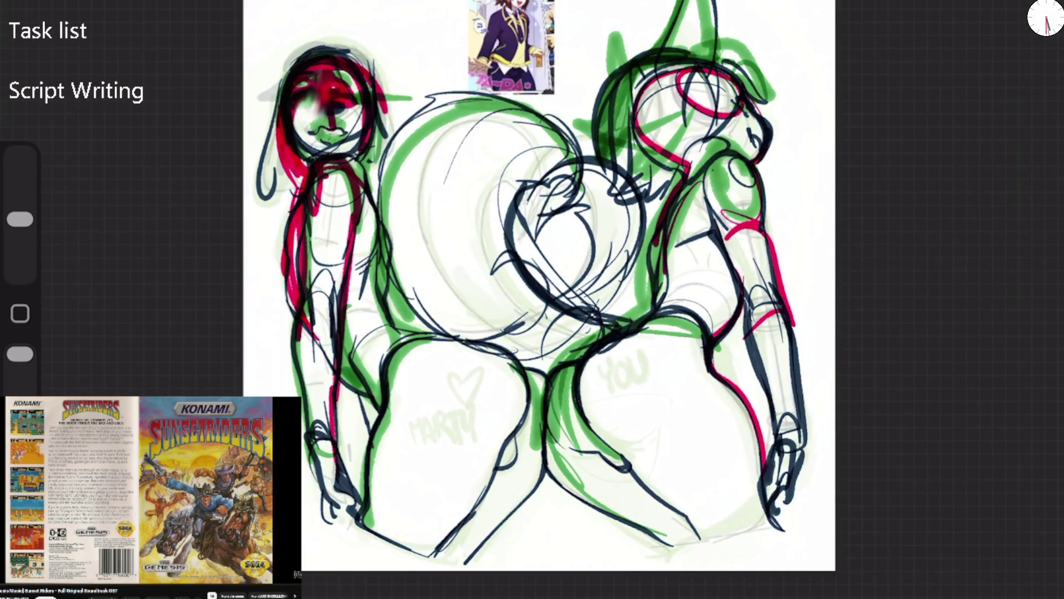
left_click_drag(20, 219, 20, 171)
mouse_move(302, 111)
left_mouse_down()
mouse_move(321, 84)
mouse_move(382, 61)
mouse_move(288, 39)
mouse_move(372, 139)
left_mouse_up()
key("ctrl+z")
key("e")
Lighten the left figure's head, hair and body lines with the eraser at 41% opacity
left_click_drag(333, 31, 271, 144)
mouse_move(20, 375)
left_mouse_down()
mouse_move(20, 366)
mouse_move(20, 388)
left_mouse_up()
left_click_drag(305, 63, 335, 94)
left_click_drag(355, 50, 277, 177)
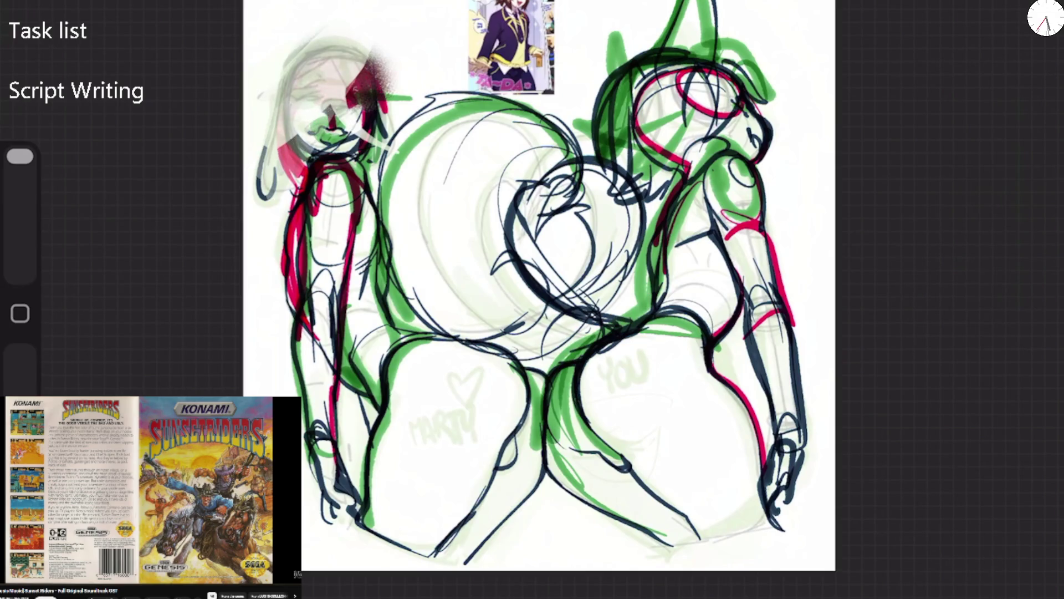
key("ctrl+z")
key("ctrl+z")
mouse_move(343, 44)
left_mouse_down()
mouse_move(277, 183)
mouse_move(294, 200)
left_mouse_up()
left_click_drag(382, 66, 310, 366)
mouse_move(388, 200)
left_mouse_down()
mouse_move(343, 383)
mouse_move(507, 108)
mouse_move(540, 117)
left_mouse_up()
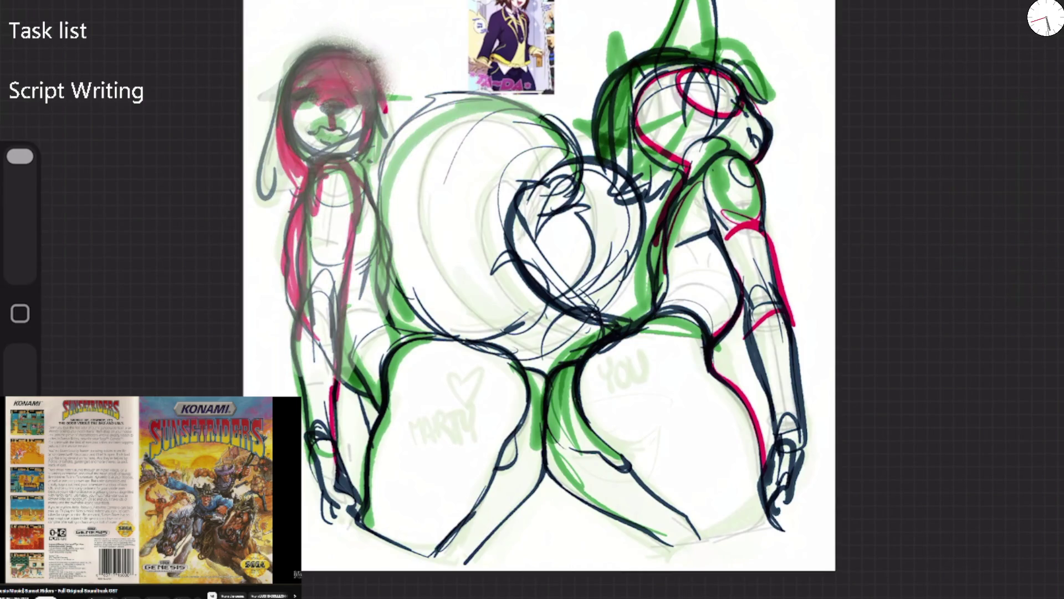
Fade the left figure's head and hair further with the eraser at 46% opacity
left_click_drag(20, 383, 20, 388)
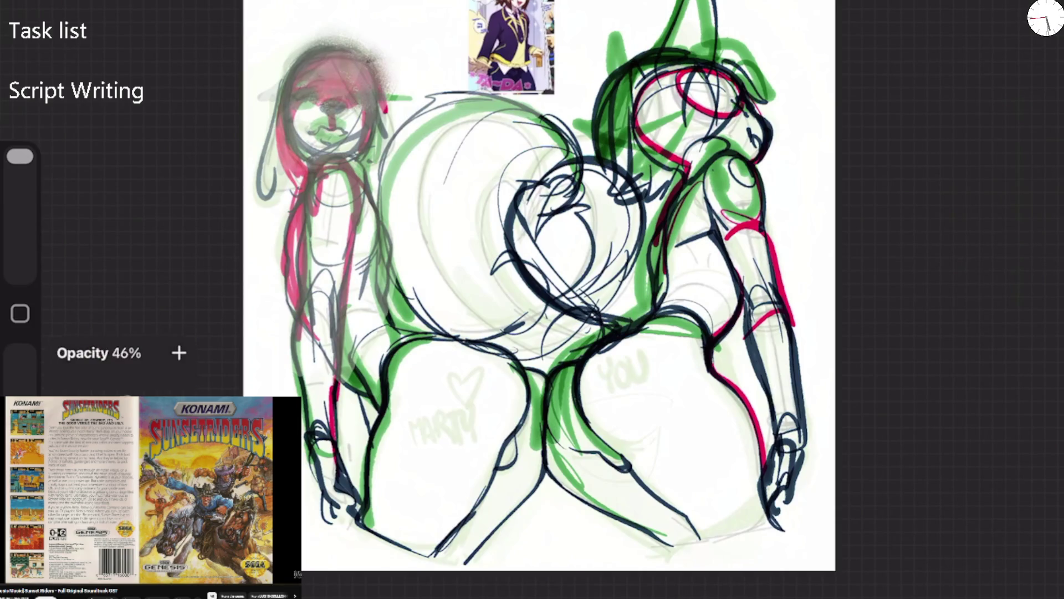
left_click_drag(332, 44, 277, 166)
left_click_drag(377, 60, 289, 177)
left_click_drag(382, 99, 316, 172)
left_click_drag(20, 156, 20, 185)
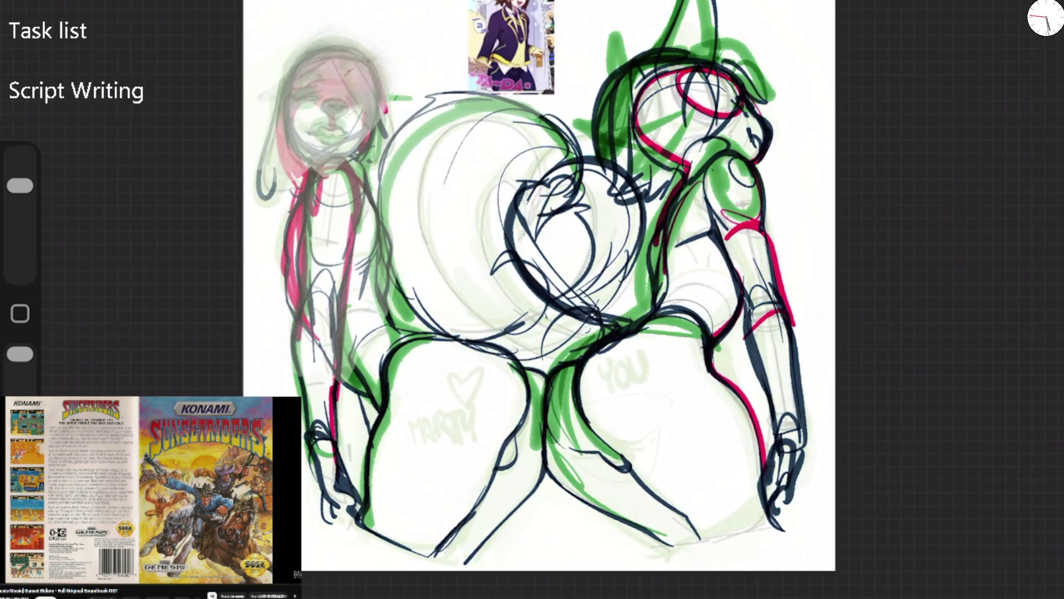
Redraw the left figure's brow, mouth, head outline, hair curl and jaw in green at 78% brush size
mouse_move(306, 51)
left_mouse_down()
mouse_move(280, 167)
mouse_move(377, 55)
left_mouse_up()
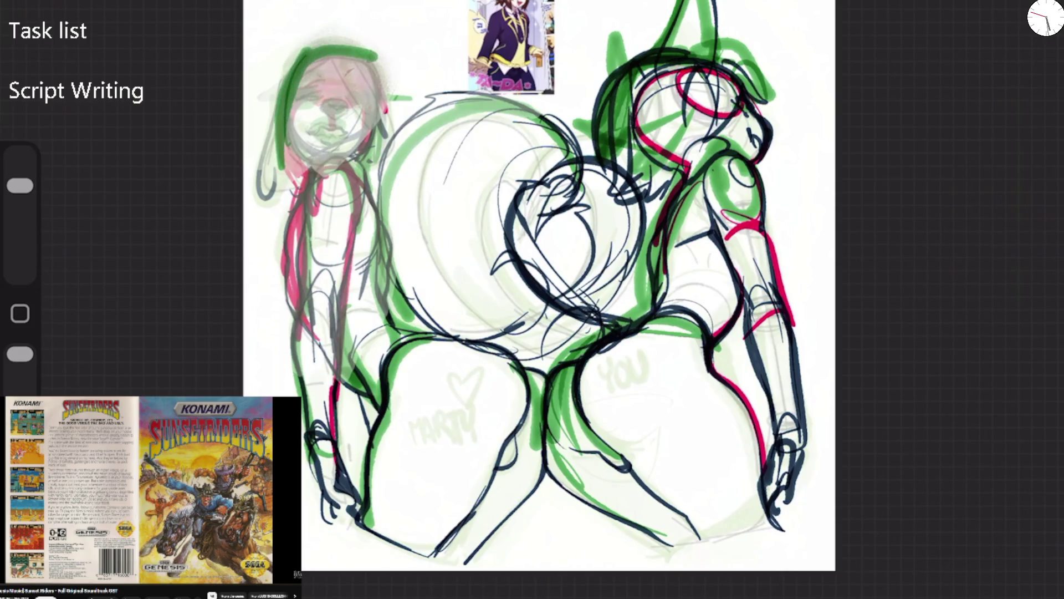
key("ctrl+z")
key("ctrl+z")
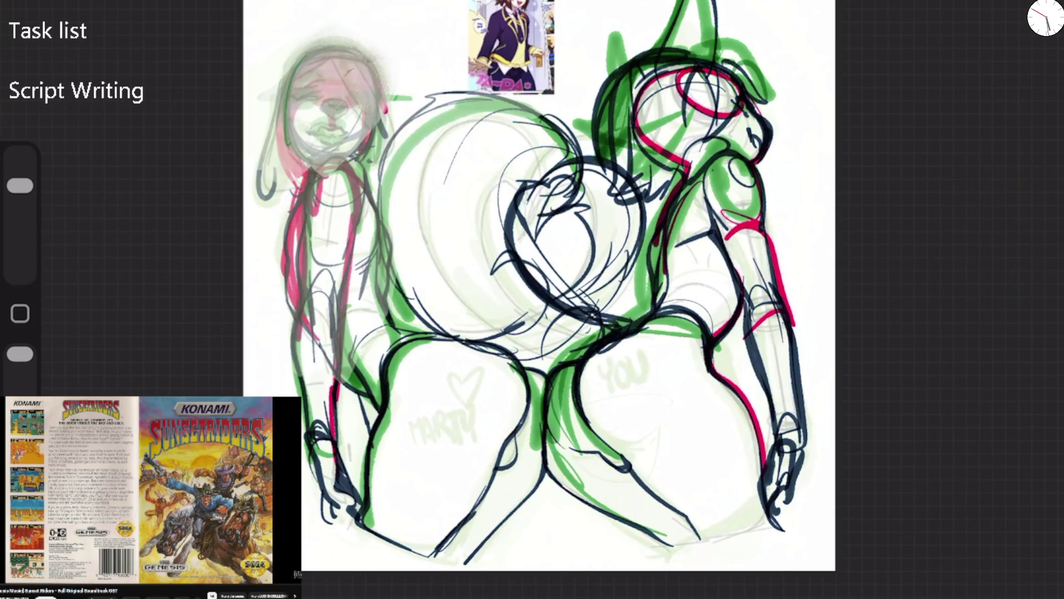
left_click_drag(20, 186, 20, 169)
mouse_move(328, 108)
left_mouse_down()
mouse_move(335, 114)
mouse_move(280, 98)
mouse_move(316, 93)
mouse_move(333, 67)
left_mouse_up()
left_click_drag(308, 131, 350, 133)
left_click_drag(299, 58, 293, 161)
mouse_move(281, 123)
left_mouse_down()
mouse_move(332, 44)
mouse_move(367, 133)
mouse_move(355, 163)
mouse_move(327, 53)
mouse_move(282, 119)
mouse_move(285, 180)
left_mouse_up()
mouse_move(279, 103)
left_mouse_down()
mouse_move(271, 225)
mouse_move(287, 197)
left_mouse_up()
mouse_move(366, 119)
left_mouse_down()
mouse_move(302, 189)
mouse_move(288, 247)
mouse_move(294, 315)
left_mouse_up()
Add green down the left figure's legs and green hair strands over its head
left_click_drag(355, 279, 347, 402)
mouse_move(311, 266)
left_mouse_down()
mouse_move(302, 320)
mouse_move(314, 457)
left_mouse_up()
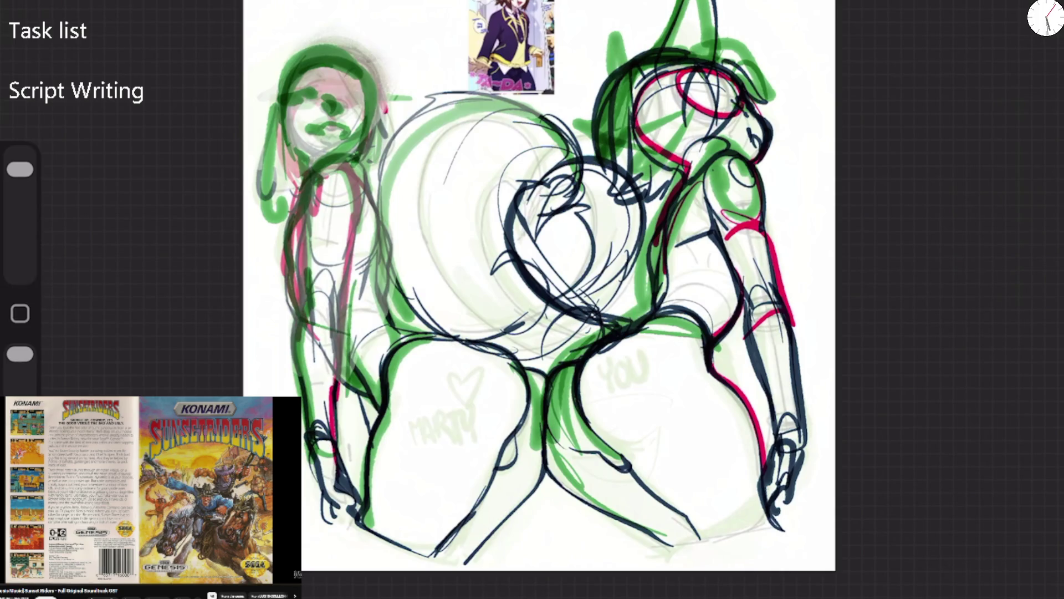
mouse_move(273, 74)
left_mouse_down()
mouse_move(345, 34)
mouse_move(250, 141)
left_mouse_up()
mouse_move(328, 37)
left_mouse_down()
mouse_move(376, 80)
mouse_move(384, 124)
left_mouse_up()
left_click(1046, 16)
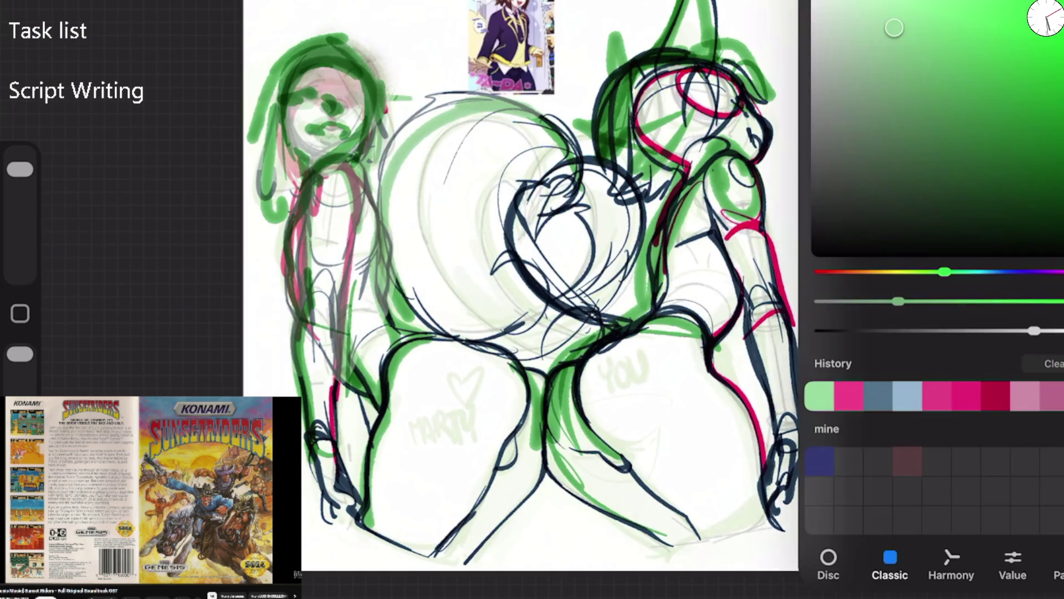
Draw fine red lines across the left face, hair edge and head with the brush at 13%
left_click_drag(20, 169, 20, 227)
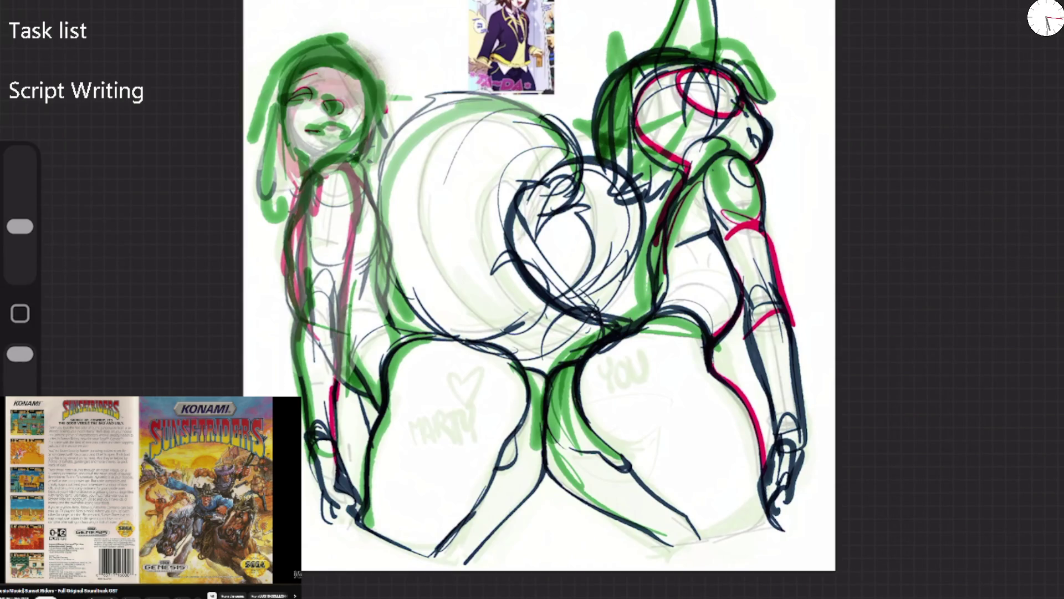
left_click_drag(347, 88, 367, 138)
left_click_drag(270, 85, 290, 177)
left_click_drag(304, 111, 349, 64)
Enlarge the eraser and fade the dark lines of the central circle and the right figure
left_click_drag(20, 226, 20, 156)
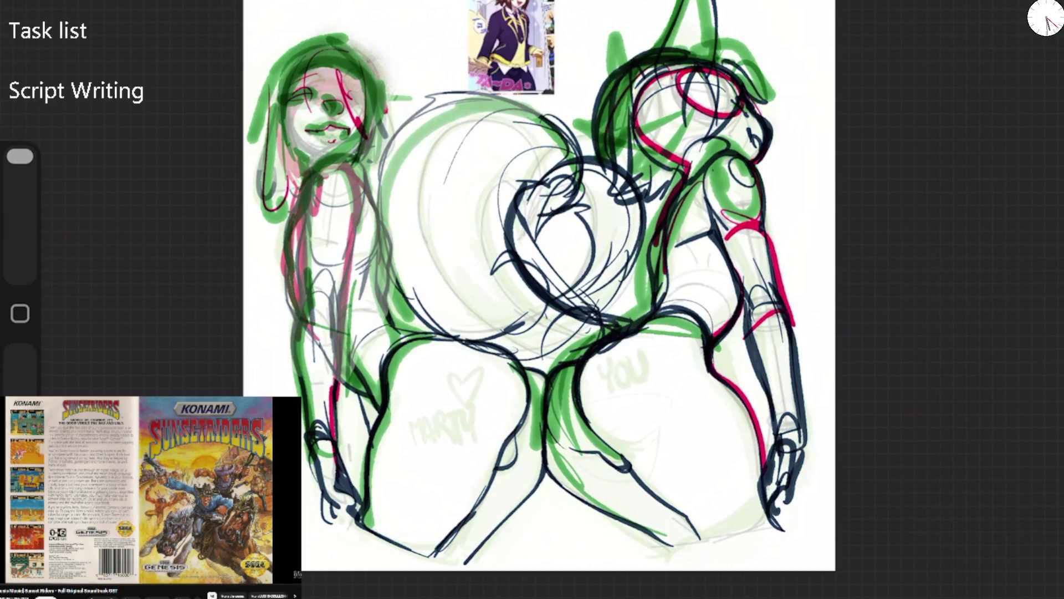
left_click_drag(588, 166, 532, 266)
left_click_drag(665, 61, 610, 166)
mouse_move(693, 50)
left_mouse_down()
mouse_move(610, 183)
mouse_move(740, 88)
mouse_move(648, 216)
left_mouse_up()
left_click_drag(765, 166, 560, 354)
left_click_drag(684, 305, 499, 460)
mouse_move(748, 221)
left_mouse_down()
mouse_move(776, 344)
mouse_move(788, 516)
left_mouse_up()
Fade the dark lower-body, thigh, torso and arm outlines of the left figure
left_click_drag(588, 499, 670, 543)
mouse_move(482, 327)
left_mouse_down()
mouse_move(529, 383)
mouse_move(366, 427)
mouse_move(344, 521)
left_mouse_up()
left_click_drag(499, 455, 466, 560)
left_click_drag(421, 299, 305, 411)
left_click_drag(388, 211, 300, 355)
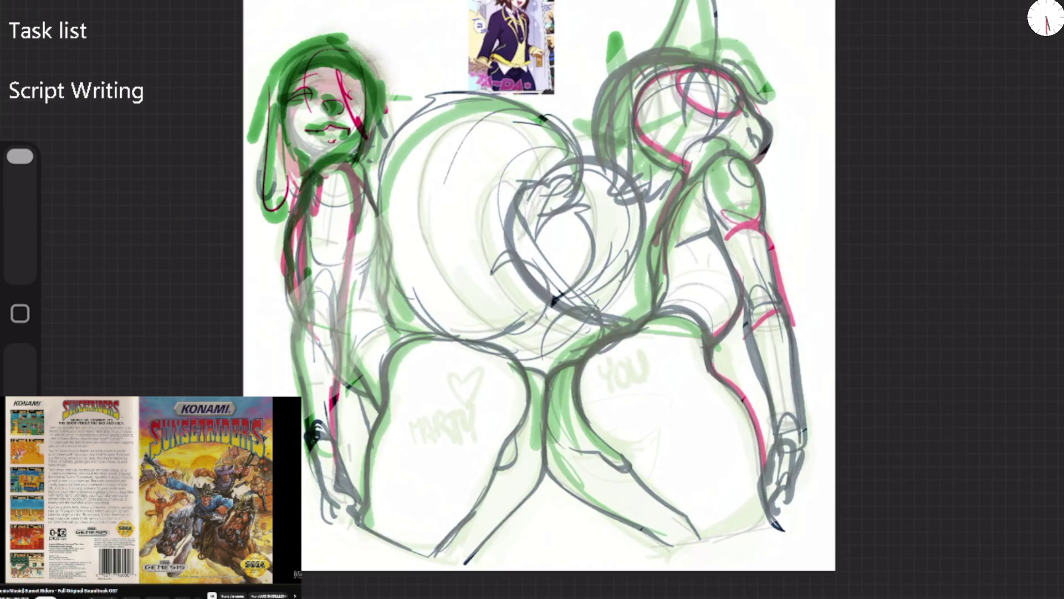
Fade the left figure's hip and torso outlines and its green head, hair and body strokes
left_click_drag(333, 397, 310, 446)
left_click_drag(383, 194, 352, 238)
left_click_drag(399, 138, 267, 210)
left_click_drag(377, 49, 255, 149)
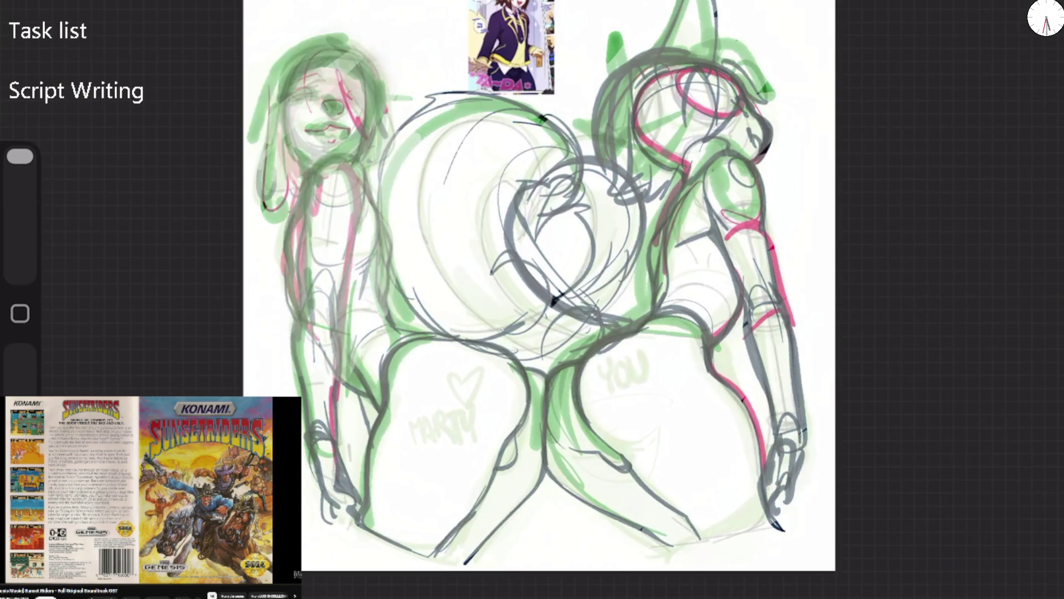
left_click_drag(383, 100, 267, 216)
left_click_drag(371, 144, 277, 272)
Fade the right figure's dark outlines, head strokes and the central circle's lines
mouse_move(20, 156)
left_mouse_down()
mouse_move(20, 226)
mouse_move(20, 157)
left_mouse_up()
left_click_drag(688, 77, 504, 266)
left_click_drag(665, 127, 515, 333)
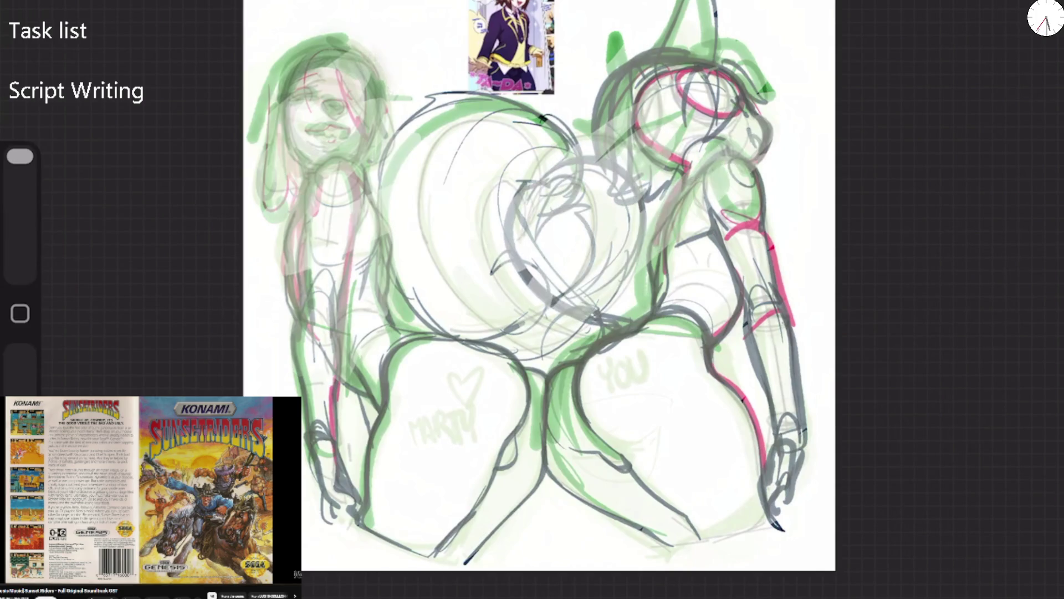
left_click_drag(770, 83, 598, 155)
left_click_drag(715, 50, 587, 122)
Sketch thin pink arcs and hair strands on the right figure's head with a smaller brush
left_click_drag(20, 156, 20, 226)
left_click_drag(657, 49, 588, 129)
left_click_drag(660, 50, 683, 1)
left_click_drag(699, 47, 768, 99)
left_click_drag(660, 62, 759, 110)
mouse_move(721, 72)
left_mouse_down()
mouse_move(708, 145)
mouse_move(728, 94)
left_mouse_up()
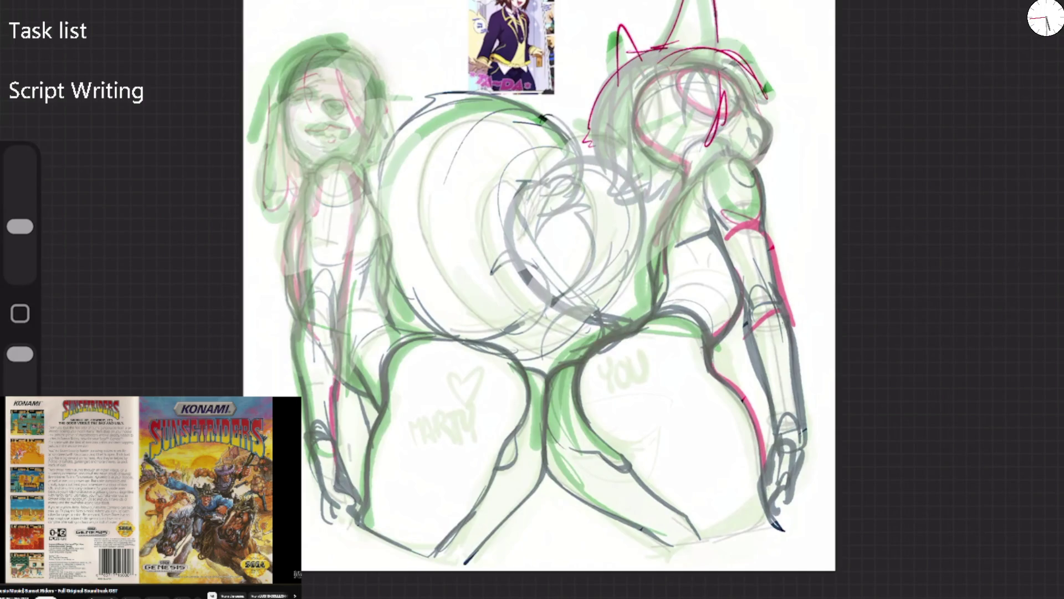
Draw thin pink lines on the right figure's shoulder, arm, back and hip, plus more hair curves
left_click_drag(719, 154, 668, 215)
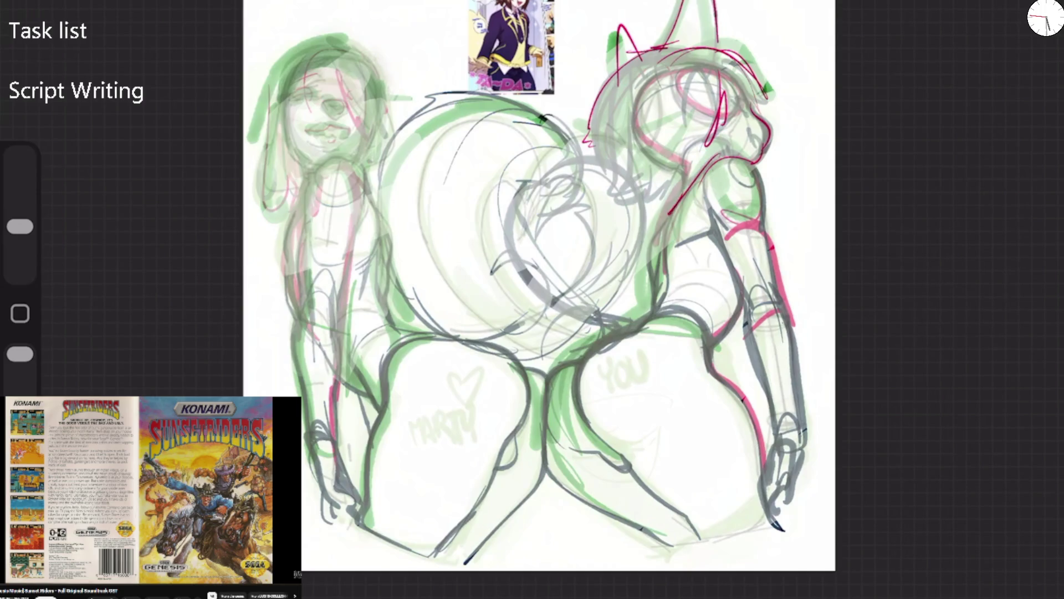
left_click_drag(755, 275, 678, 363)
mouse_move(662, 221)
left_mouse_down()
mouse_move(646, 293)
mouse_move(671, 204)
mouse_move(663, 248)
mouse_move(735, 249)
mouse_move(601, 347)
mouse_move(568, 438)
left_mouse_up()
left_click_drag(592, 349, 554, 438)
left_click_drag(676, 54, 629, 186)
left_click_drag(637, 72, 615, 143)
mouse_move(655, 52)
left_mouse_down()
mouse_move(610, 167)
mouse_move(643, 188)
mouse_move(715, 132)
left_mouse_up()
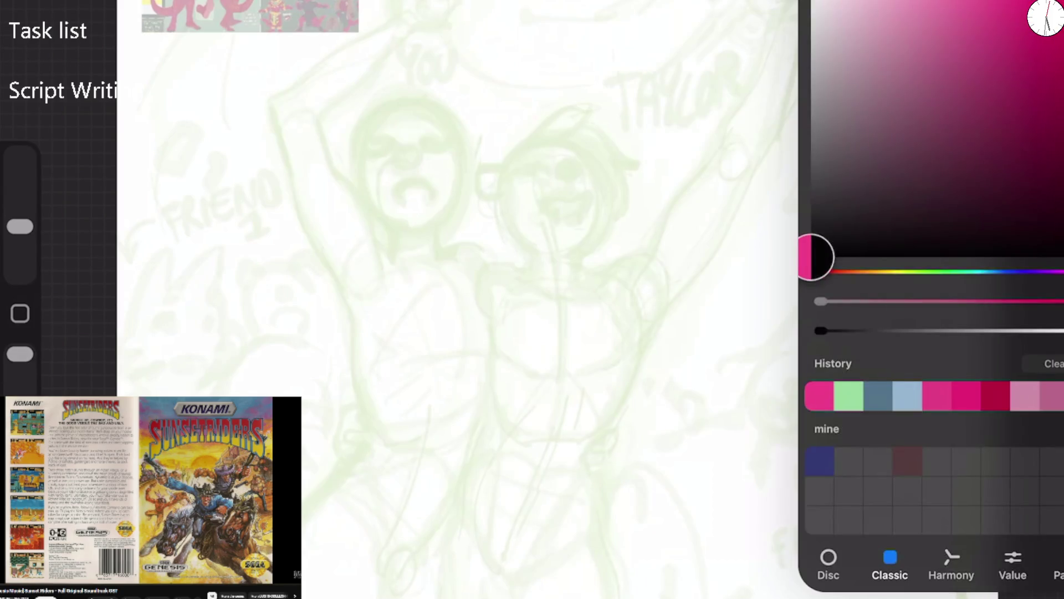
Remove a stray pink line drawn beside the left figure
left_click_drag(331, 216, 355, 338)
left_click_drag(329, 244, 313, 152)
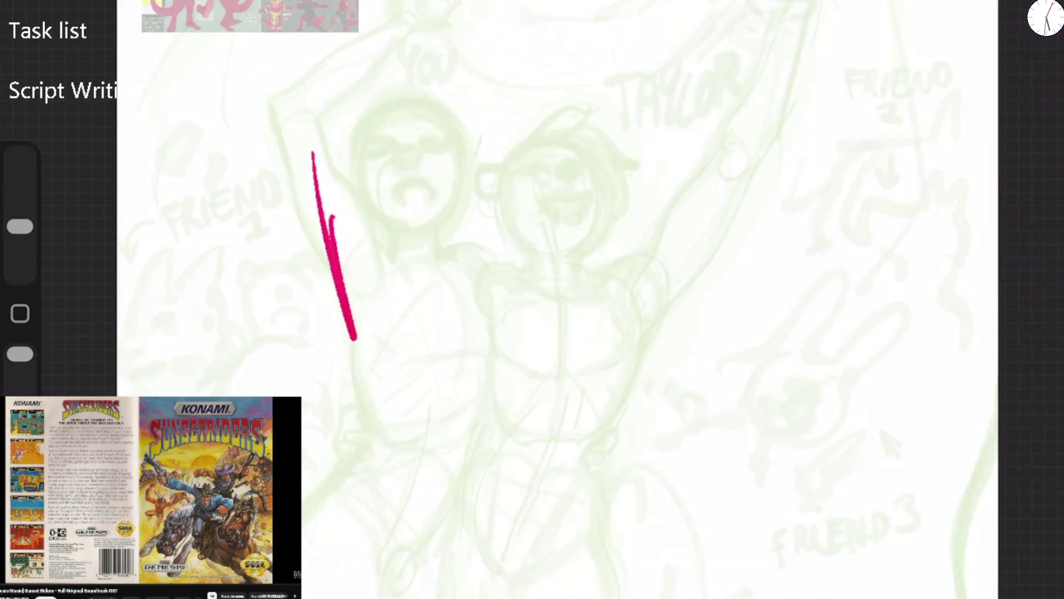
key("ctrl+z")
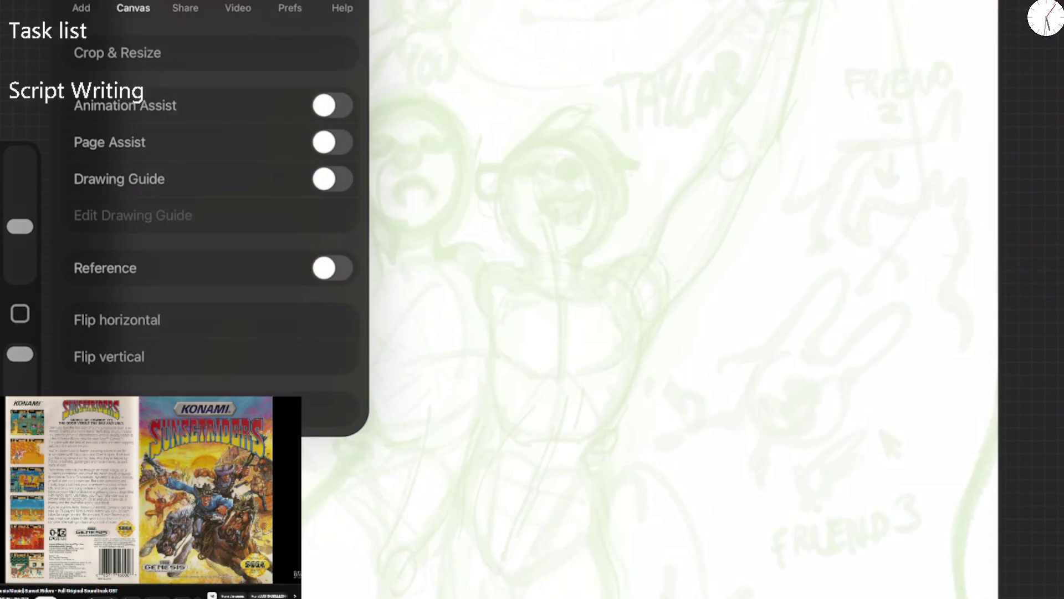
Resize the canvas to 3333 px wide with Resample canvas on, and apply it
left_click(117, 52)
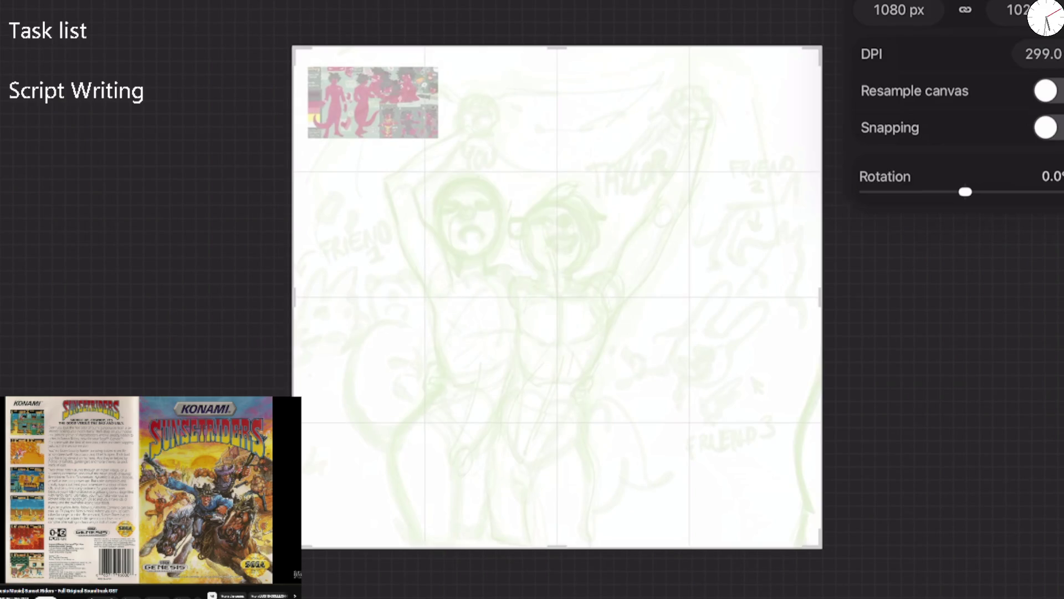
left_click(898, 9)
type("3333")
left_click(1046, 91)
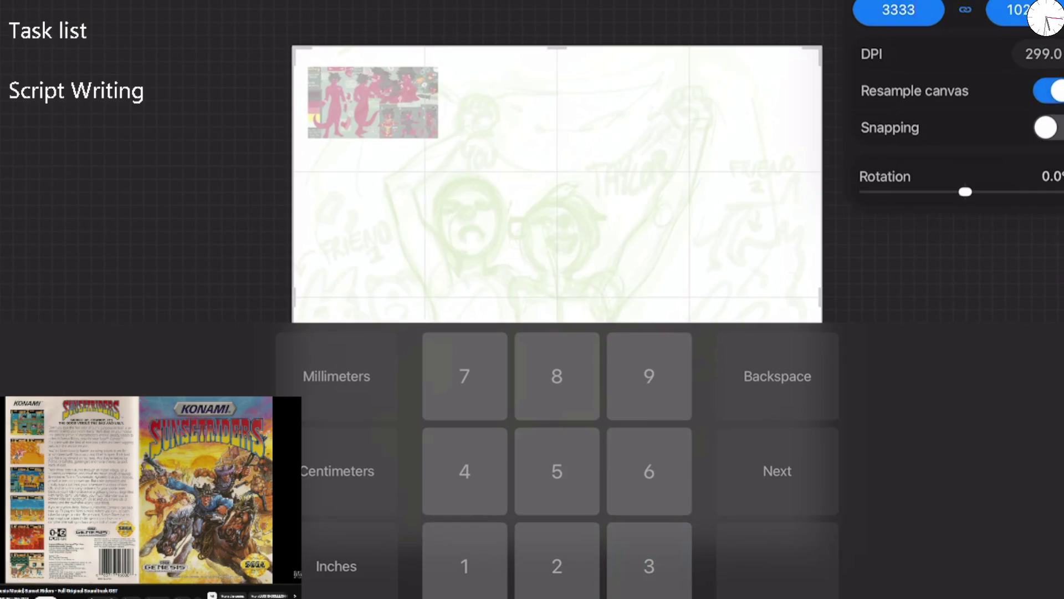
left_click(777, 471)
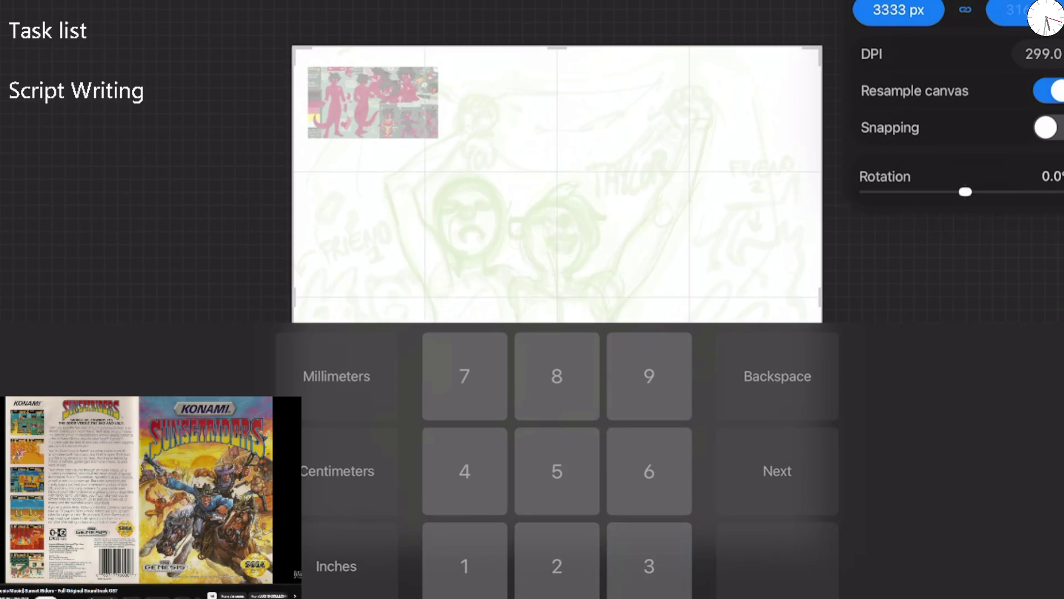
key("Return")
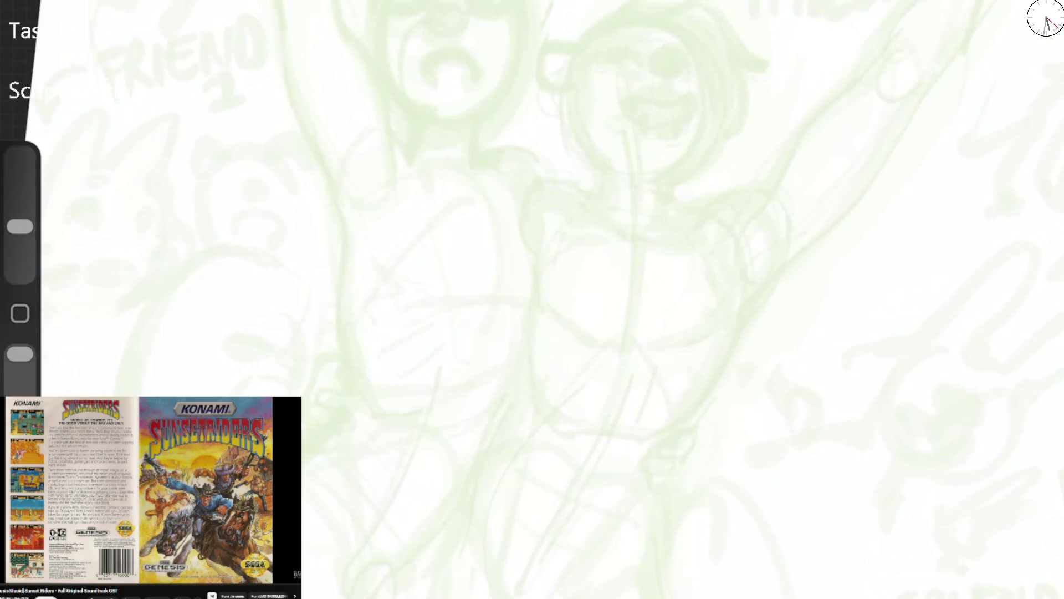
Draw the first red lines down the body and an arched shoulder line
left_click_drag(328, 191, 347, 330)
left_click_drag(20, 226, 20, 185)
mouse_move(343, 257)
left_mouse_down()
mouse_move(355, 169)
mouse_move(402, 152)
mouse_move(454, 182)
mouse_move(536, 147)
mouse_move(569, 192)
left_mouse_up()
left_click_drag(494, 164, 478, 347)
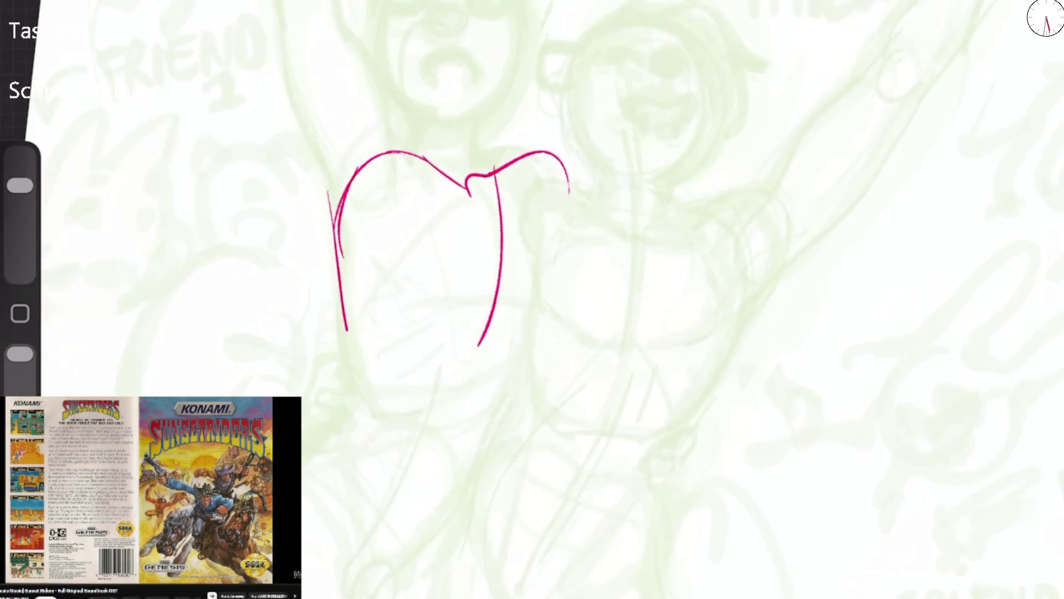
Flip the canvas horizontally and erase the first red shoulder and body lines
left_click(33, 11)
left_click(119, 318)
left_click_drag(20, 186, 20, 156)
mouse_move(569, 192)
left_mouse_down()
mouse_move(637, 178)
mouse_move(624, 360)
left_mouse_up()
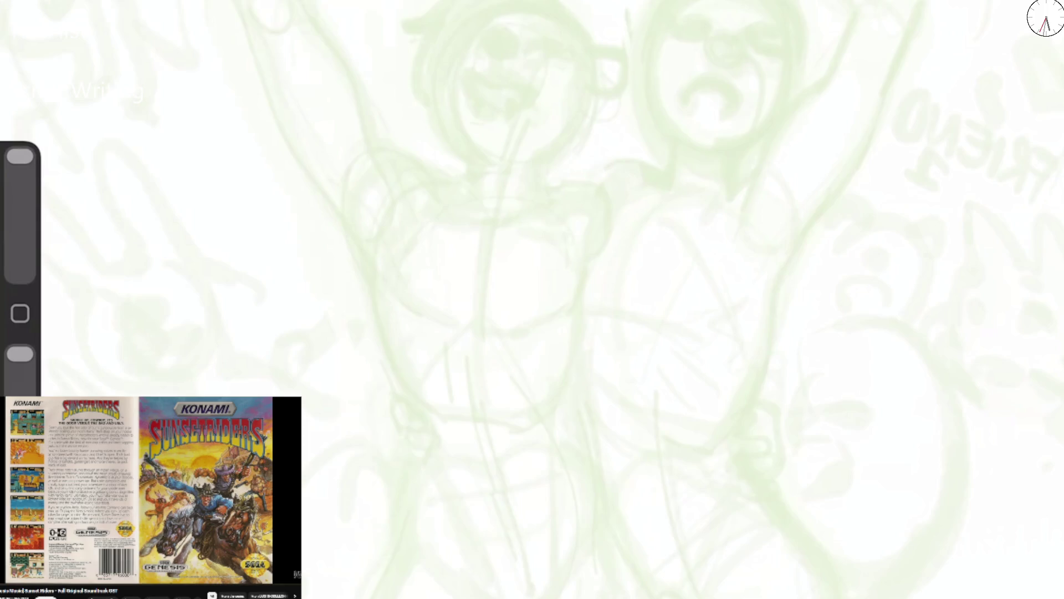
With a smaller brush, sketch the neck, chest, shoulder arches and torso side contours
left_click_drag(19, 156, 20, 185)
mouse_move(626, 188)
left_mouse_down()
mouse_move(651, 216)
mouse_move(713, 207)
left_mouse_up()
left_click_drag(649, 216, 609, 341)
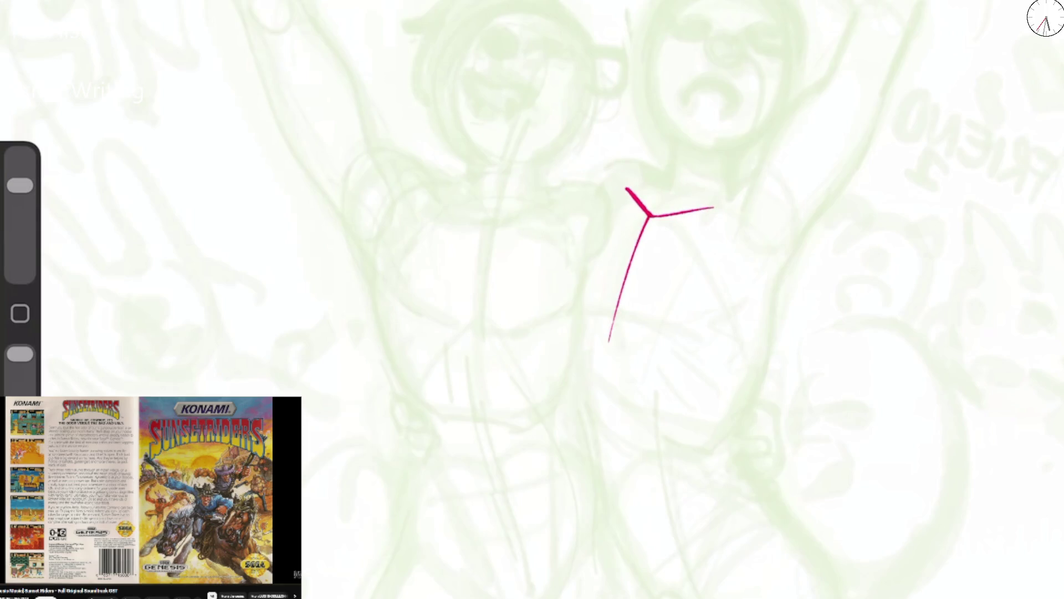
mouse_move(599, 205)
left_mouse_down()
mouse_move(613, 160)
mouse_move(632, 160)
left_mouse_up()
left_click_drag(635, 163, 681, 190)
mouse_move(706, 206)
left_mouse_down()
mouse_move(743, 177)
mouse_move(814, 242)
mouse_move(784, 267)
mouse_move(720, 419)
left_mouse_up()
left_click_drag(597, 222, 587, 401)
left_click_drag(593, 340, 586, 367)
mouse_move(611, 332)
left_mouse_down()
mouse_move(666, 389)
mouse_move(725, 402)
left_mouse_up()
left_click_drag(576, 357, 593, 448)
left_click_drag(607, 409, 625, 525)
Draw the hip curves, the leg contours and a short waist mark
left_click_drag(693, 332, 680, 188)
left_click_drag(583, 285, 630, 429)
mouse_move(721, 242)
left_mouse_down()
mouse_move(714, 296)
mouse_move(764, 380)
mouse_move(787, 455)
left_mouse_up()
left_click_drag(582, 298, 585, 381)
left_click_drag(579, 345, 581, 532)
mouse_move(584, 365)
left_mouse_down()
mouse_move(585, 574)
mouse_move(638, 454)
mouse_move(715, 349)
left_mouse_up()
left_click_drag(681, 396, 745, 355)
left_click_drag(674, 415, 779, 422)
mouse_move(760, 380)
left_mouse_down()
mouse_move(763, 520)
mouse_move(726, 598)
left_mouse_up()
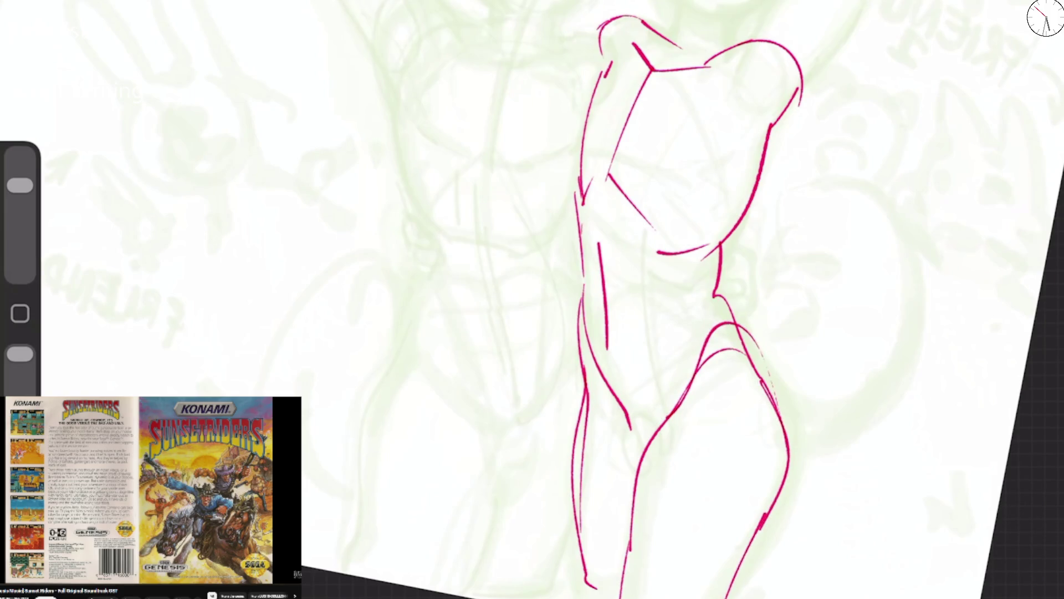
mouse_move(580, 270)
left_mouse_down()
mouse_move(603, 364)
mouse_move(632, 400)
left_mouse_up()
left_click_drag(719, 288, 686, 291)
Add the raised arm, replacing a curved stroke with a straighter line
left_click_drag(705, 115, 683, 136)
left_click_drag(774, 5, 752, 72)
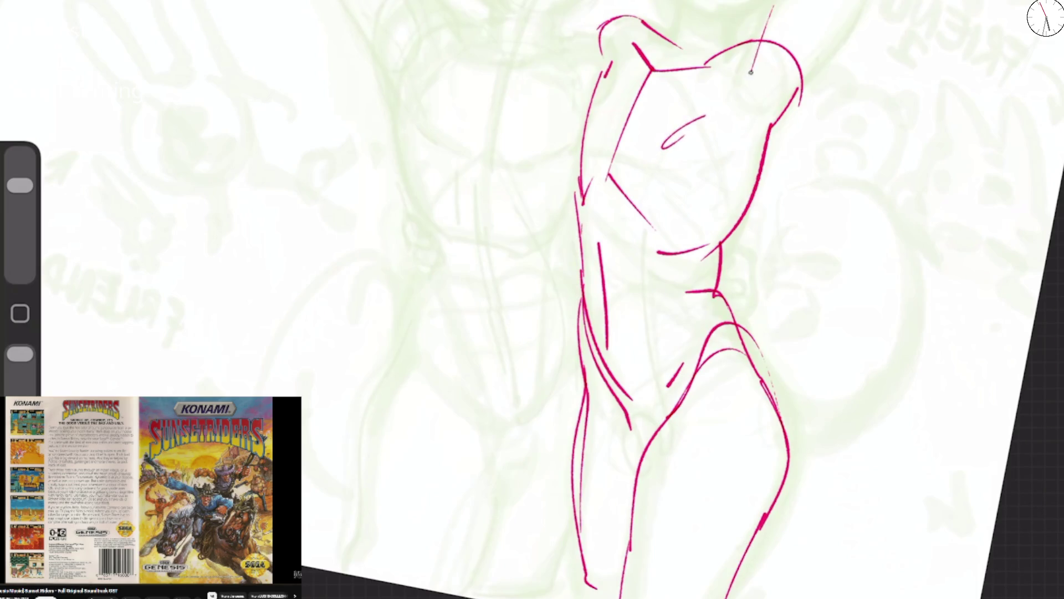
scroll(642, 299, "right", 3)
scroll(577, 332, "right", 3)
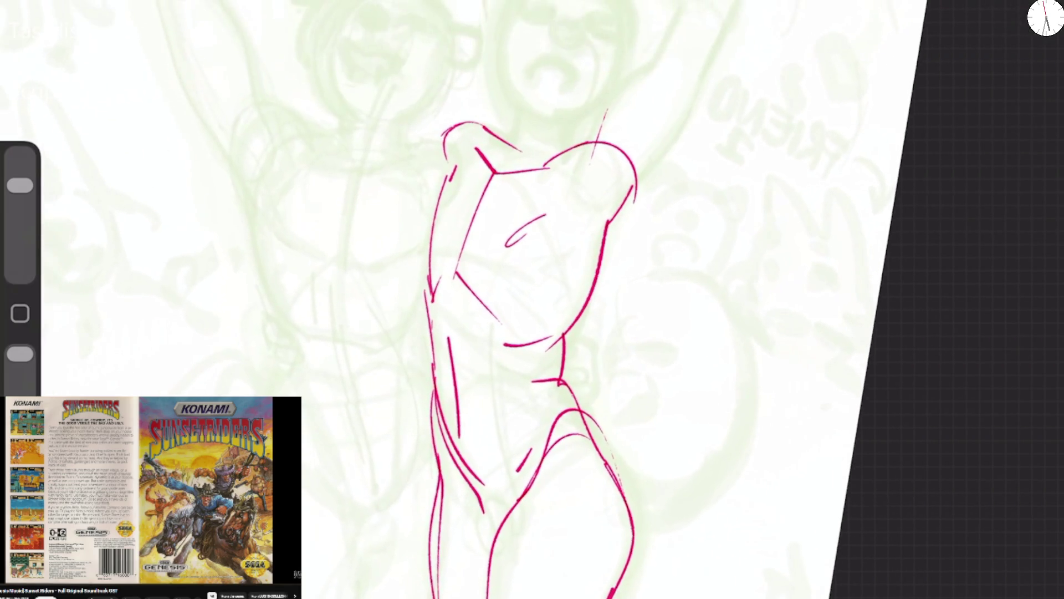
mouse_move(560, 158)
left_mouse_down()
mouse_move(629, 136)
mouse_move(636, 194)
mouse_move(596, 108)
left_mouse_up()
mouse_move(591, 133)
left_mouse_down()
mouse_move(604, 106)
mouse_move(704, 14)
left_mouse_up()
key("ctrl+z")
key("ctrl+z")
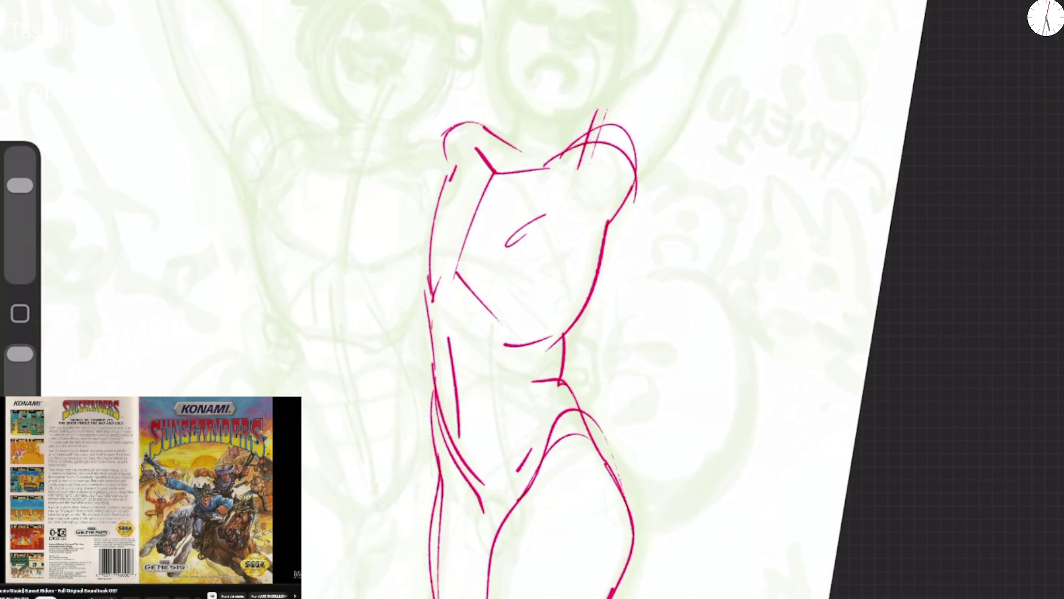
mouse_move(635, 135)
left_mouse_down()
mouse_move(717, 7)
mouse_move(646, 55)
mouse_move(606, 127)
mouse_move(651, 141)
left_mouse_up()
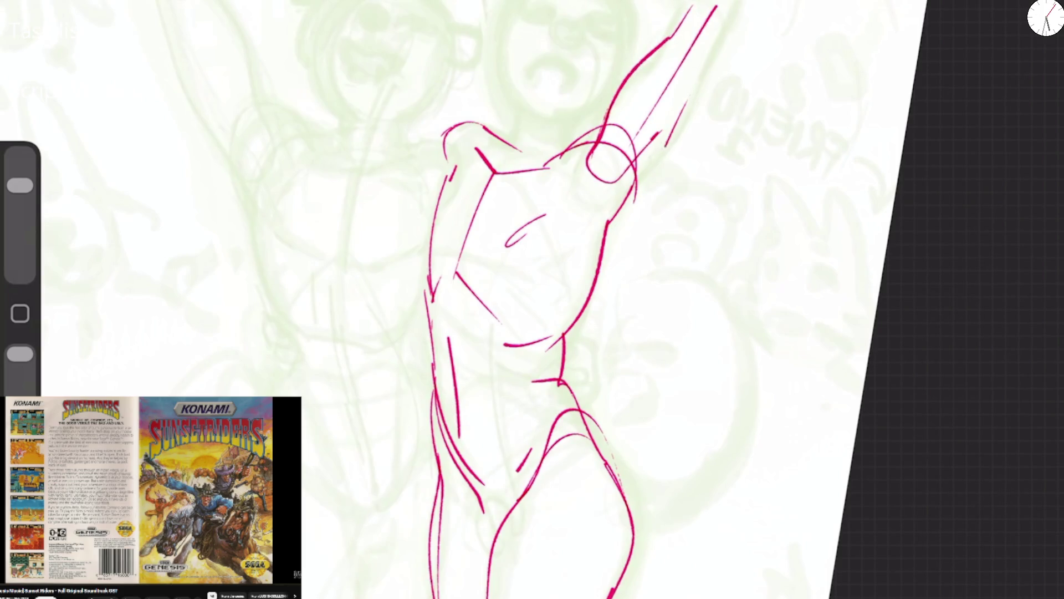
Add the shoulder arcs, the neck and a rough oval head
mouse_move(566, 147)
left_mouse_down()
mouse_move(627, 119)
mouse_move(604, 211)
left_mouse_up()
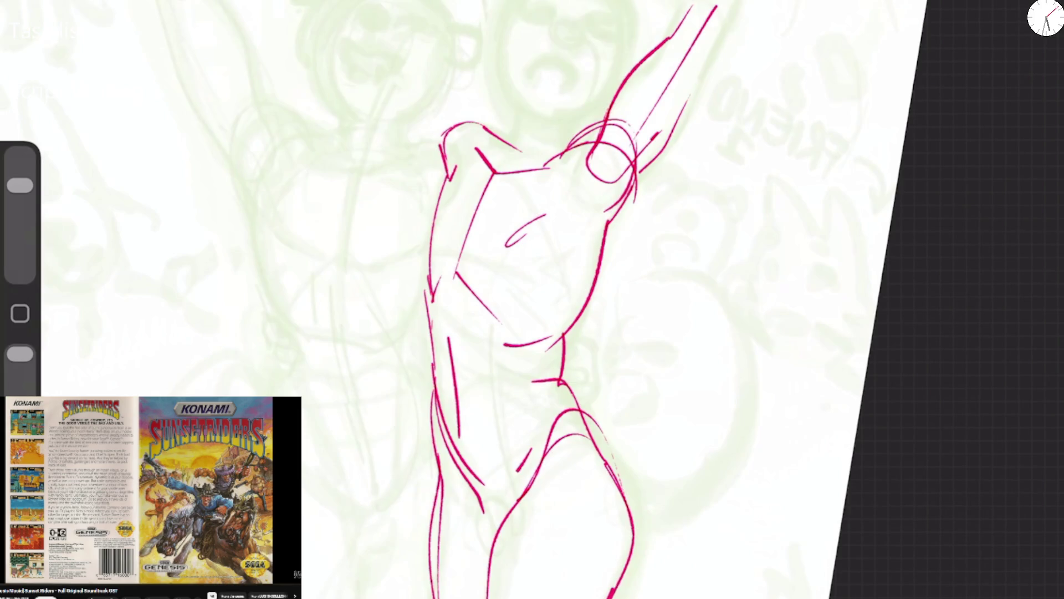
left_click_drag(491, 146, 520, 120)
key("ctrl+z")
mouse_move(458, 169)
left_mouse_down()
mouse_move(488, 167)
mouse_move(517, 110)
mouse_move(499, 3)
mouse_move(621, 11)
left_mouse_up()
mouse_move(493, 3)
left_mouse_down()
mouse_move(624, 3)
mouse_move(625, 66)
mouse_move(623, 17)
left_mouse_up()
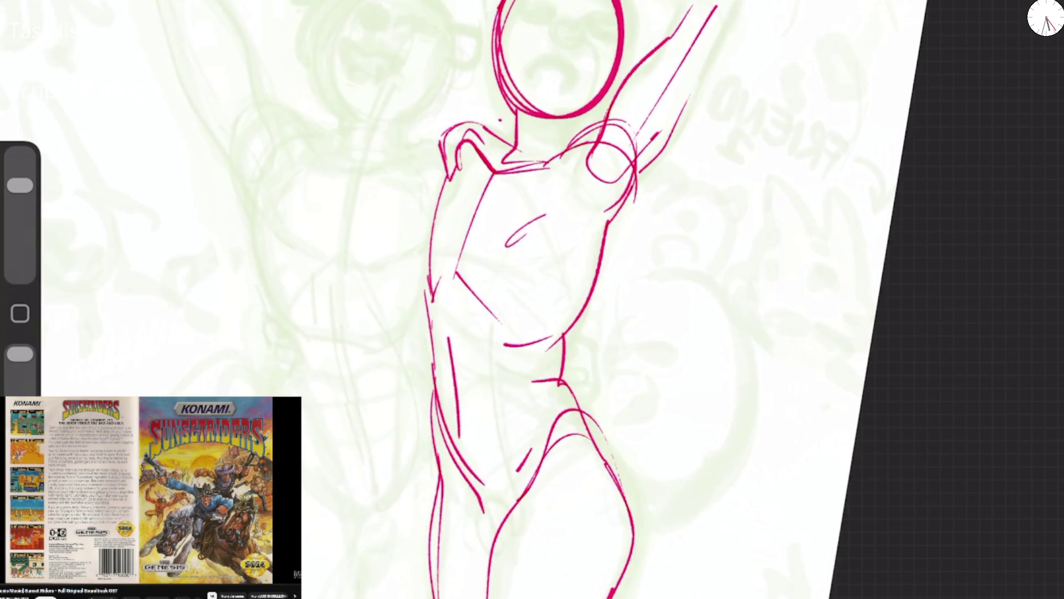
Replace the thick head outline with a vertical centre line, horizontal face guides and an oval
scroll(532, 299, "up", 2)
key("ctrl+z")
mouse_move(483, 213)
left_mouse_down()
mouse_move(484, 81)
mouse_move(485, 92)
mouse_move(523, 90)
left_mouse_up()
left_click_drag(456, 68, 529, 66)
mouse_move(526, 67)
left_mouse_down()
mouse_move(464, 40)
mouse_move(537, 62)
left_mouse_up()
left_click_drag(500, 28, 500, 119)
mouse_move(456, 49)
left_mouse_down()
mouse_move(458, 61)
mouse_move(518, 25)
left_mouse_up()
Redraw the head contour as a larger oval, adding an eye, open mouth and chin line
left_click_drag(429, 53, 424, 116)
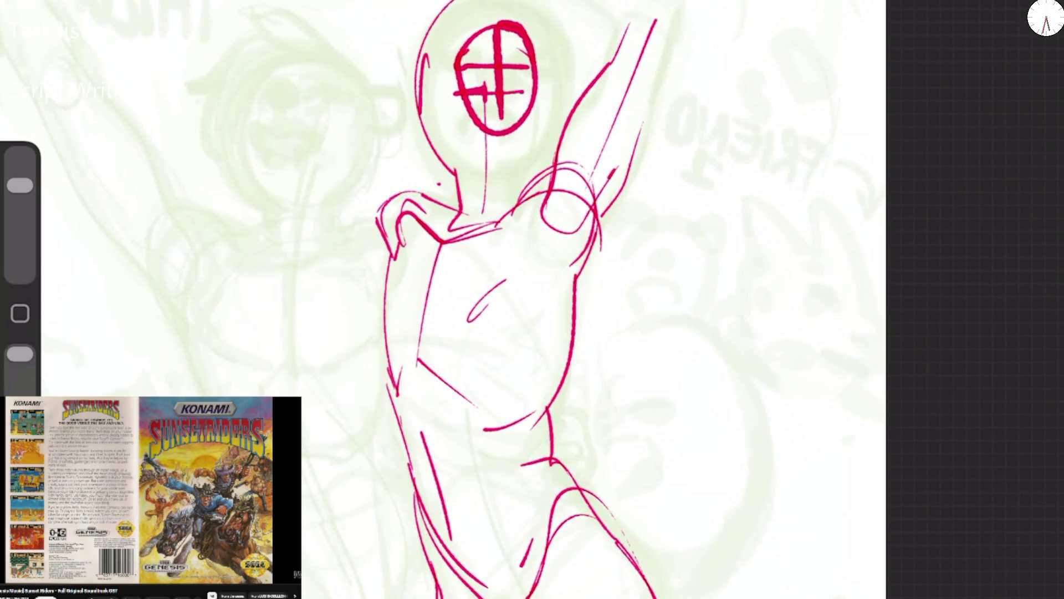
left_click_drag(438, 33, 427, 133)
mouse_move(424, 83)
left_mouse_down()
mouse_move(571, 70)
mouse_move(496, 179)
mouse_move(569, 55)
left_mouse_up()
left_click_drag(482, 5, 436, 138)
mouse_move(441, 139)
left_mouse_down()
mouse_move(571, 111)
mouse_move(463, 11)
left_mouse_up()
left_click_drag(487, 83, 521, 83)
left_click_drag(452, 74, 532, 70)
left_click_drag(482, 114, 524, 129)
left_click_drag(435, 131, 452, 167)
Retrace both sides of the head and neck, thickening the mouth and left shoulder line
left_click_drag(557, 22, 566, 133)
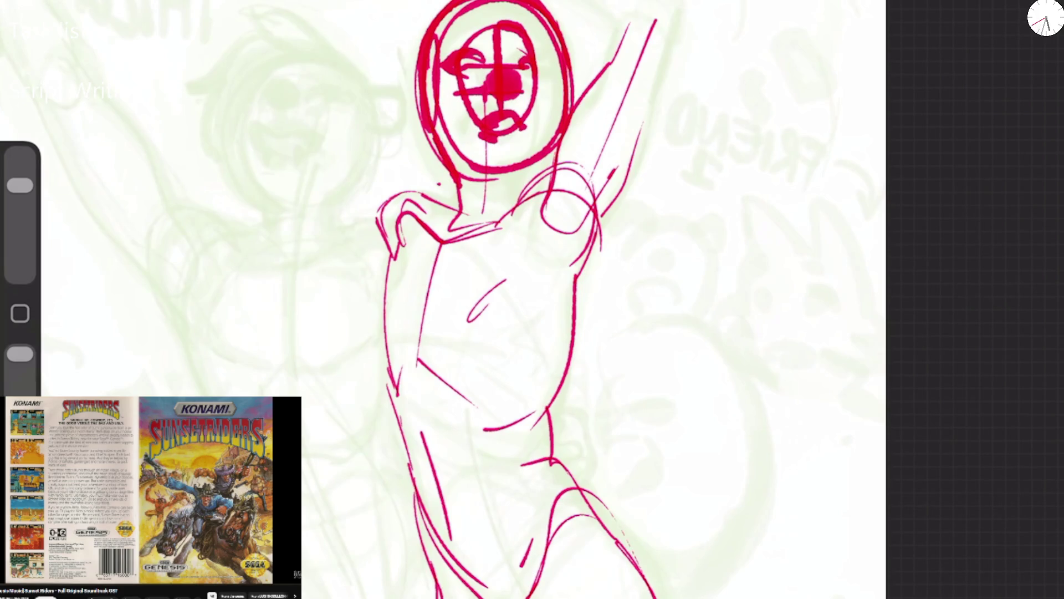
left_click_drag(563, 50, 546, 167)
mouse_move(436, 31)
left_mouse_down()
mouse_move(421, 166)
mouse_move(435, 195)
left_mouse_up()
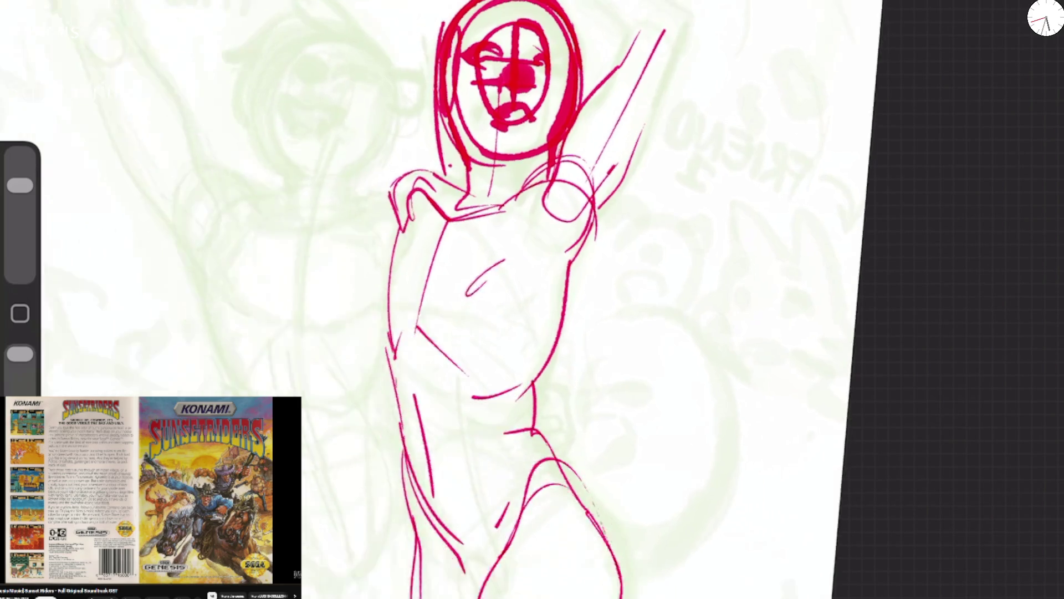
mouse_move(536, 91)
left_mouse_down()
mouse_move(522, 107)
mouse_move(571, 119)
left_mouse_up()
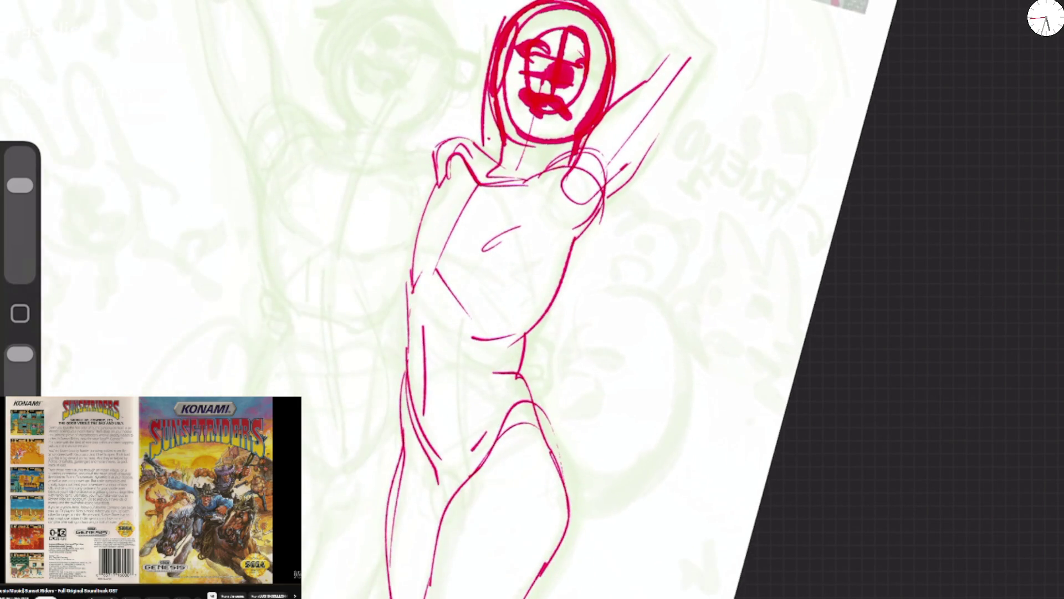
mouse_move(475, 145)
left_mouse_down()
mouse_move(430, 177)
mouse_move(413, 255)
left_mouse_up()
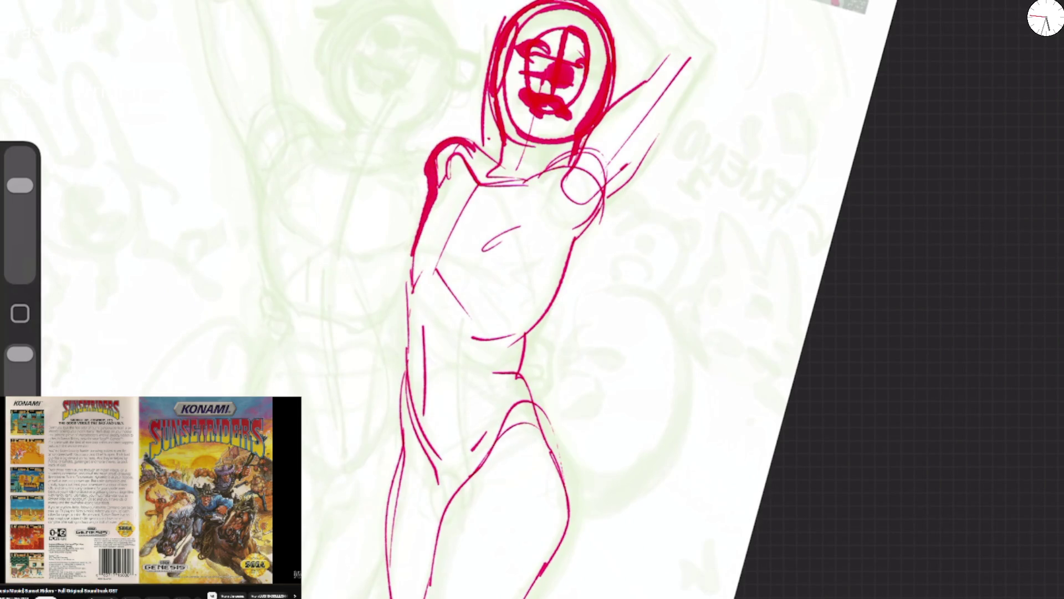
Start the second figure with a shoulder arc, side lines and a waist curve
left_click_drag(255, 183, 321, 140)
left_click_drag(258, 191, 277, 297)
mouse_move(352, 161)
left_mouse_down()
mouse_move(330, 321)
mouse_move(336, 456)
left_mouse_up()
left_click_drag(279, 328, 256, 388)
scroll(533, 299, "down", 5)
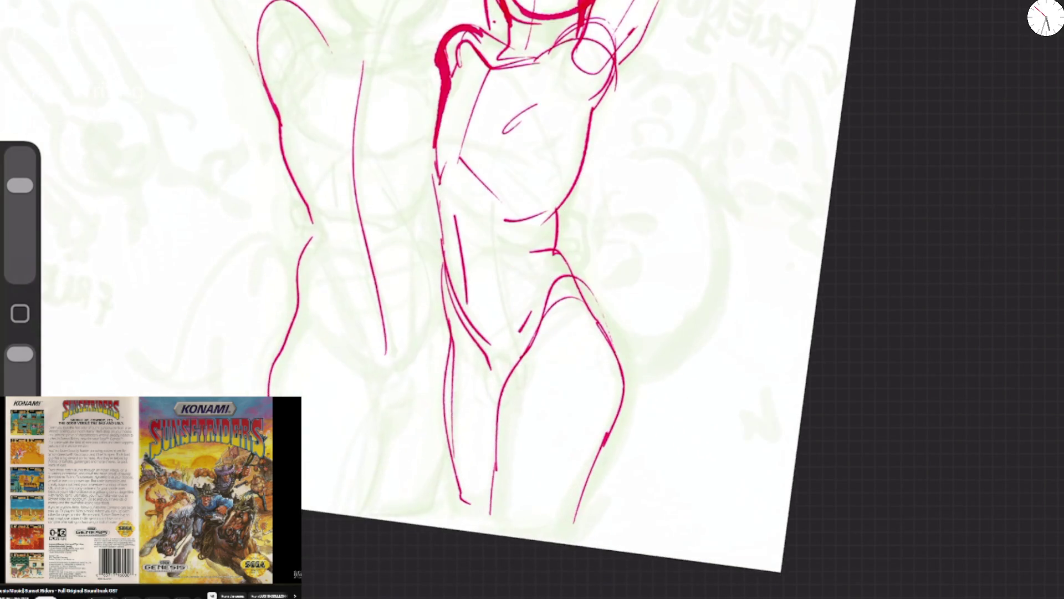
Draw the second figure's leg, thigh, knee and hip lines, undoing one hip arc
left_click_drag(312, 234, 270, 396)
left_click_drag(306, 308, 377, 406)
left_click_drag(380, 395, 367, 517)
mouse_move(385, 424)
left_mouse_down()
mouse_move(371, 487)
mouse_move(403, 367)
mouse_move(442, 304)
left_mouse_up()
mouse_move(379, 229)
left_mouse_down()
mouse_move(388, 366)
mouse_move(367, 229)
left_mouse_up()
mouse_move(292, 174)
left_mouse_down()
mouse_move(333, 228)
mouse_move(418, 233)
left_mouse_up()
key("ctrl+z")
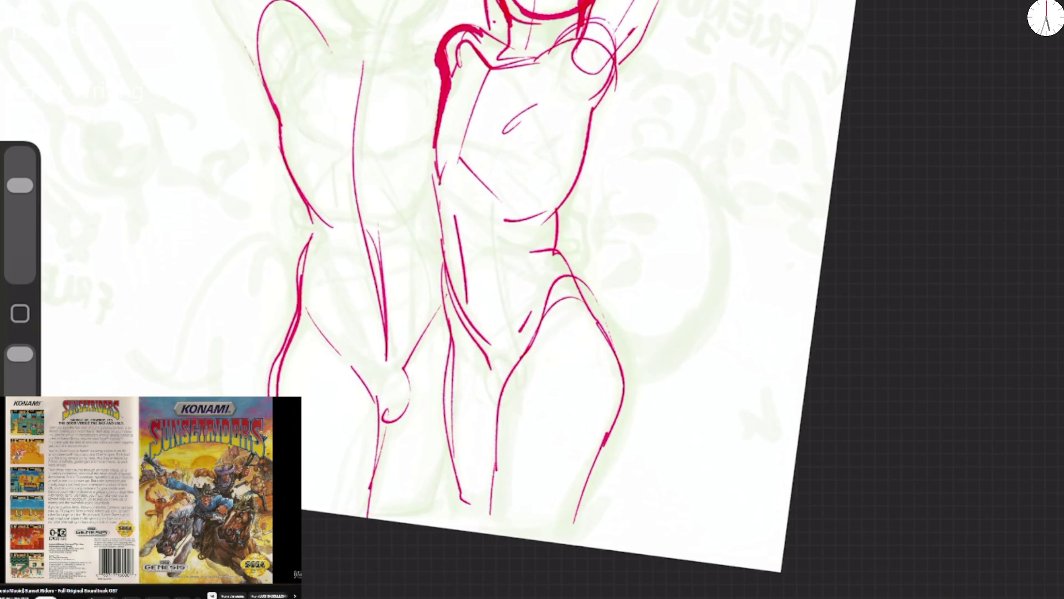
left_click_drag(303, 199, 334, 235)
left_click_drag(441, 179, 417, 219)
Sketch the central leg lines, hips, crotch curl and lower leg
left_click_drag(372, 49, 385, 175)
left_click_drag(372, 119, 388, 192)
mouse_move(311, 250)
left_mouse_down()
mouse_move(385, 348)
mouse_move(421, 329)
mouse_move(437, 280)
left_mouse_up()
mouse_move(430, 254)
left_mouse_down()
mouse_move(435, 313)
mouse_move(441, 243)
mouse_move(311, 237)
left_mouse_up()
left_click_drag(388, 233, 395, 371)
mouse_move(410, 355)
left_mouse_down()
mouse_move(392, 427)
mouse_move(375, 428)
left_mouse_up()
left_click_drag(404, 381, 388, 424)
left_click_drag(441, 319, 400, 377)
left_click_drag(446, 441, 422, 516)
Retrace the left thigh outline and add diagonal hip strokes
left_click_drag(267, 395, 306, 248)
mouse_move(288, 178)
left_mouse_down()
mouse_move(311, 238)
mouse_move(324, 240)
left_mouse_up()
mouse_move(276, 150)
left_mouse_down()
mouse_move(309, 170)
mouse_move(341, 76)
left_mouse_up()
left_click_drag(296, 120, 386, 163)
Erase the stray upper hip strokes, the V lines and the belly curve
left_click_drag(19, 185, 20, 157)
mouse_move(358, 91)
left_mouse_down()
mouse_move(377, 72)
mouse_move(332, 155)
mouse_move(293, 161)
left_mouse_up()
left_click_drag(410, 191, 366, 194)
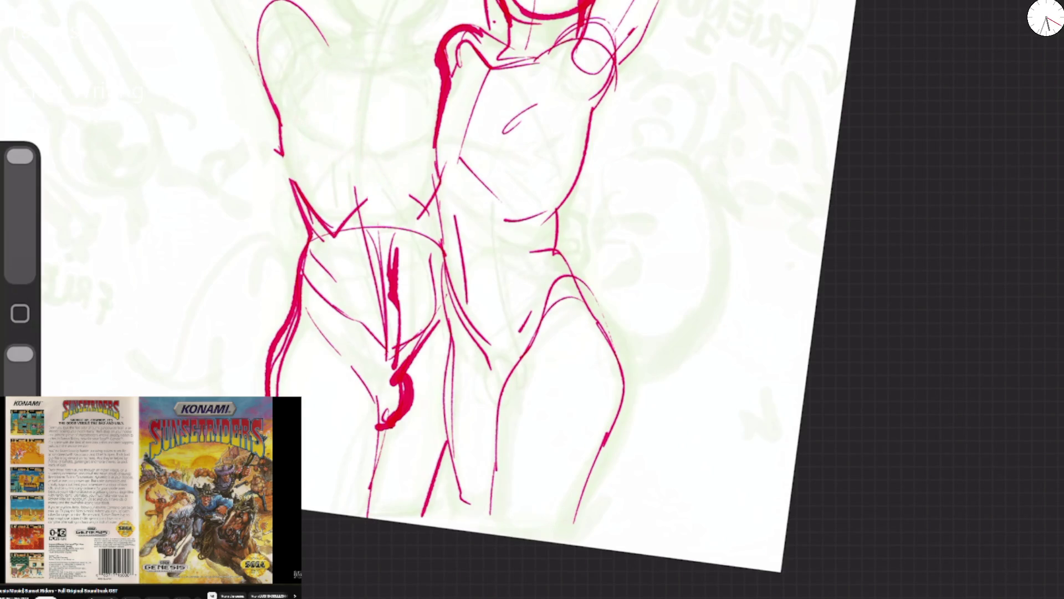
left_click_drag(329, 238, 391, 227)
left_click_drag(391, 227, 424, 222)
Redraw a peaked hip line, clean strokes below it, and add the middle and inner leg lines
left_click_drag(20, 156, 19, 185)
mouse_move(320, 239)
left_mouse_down()
mouse_move(322, 203)
mouse_move(371, 156)
mouse_move(420, 227)
left_mouse_up()
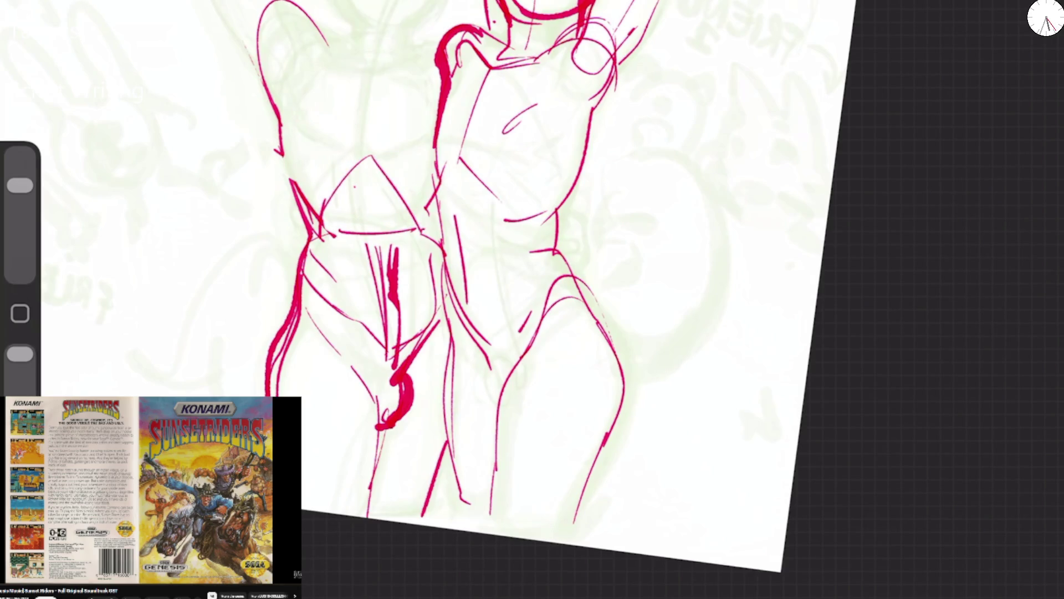
left_click_drag(20, 185, 20, 157)
left_click_drag(371, 247, 398, 336)
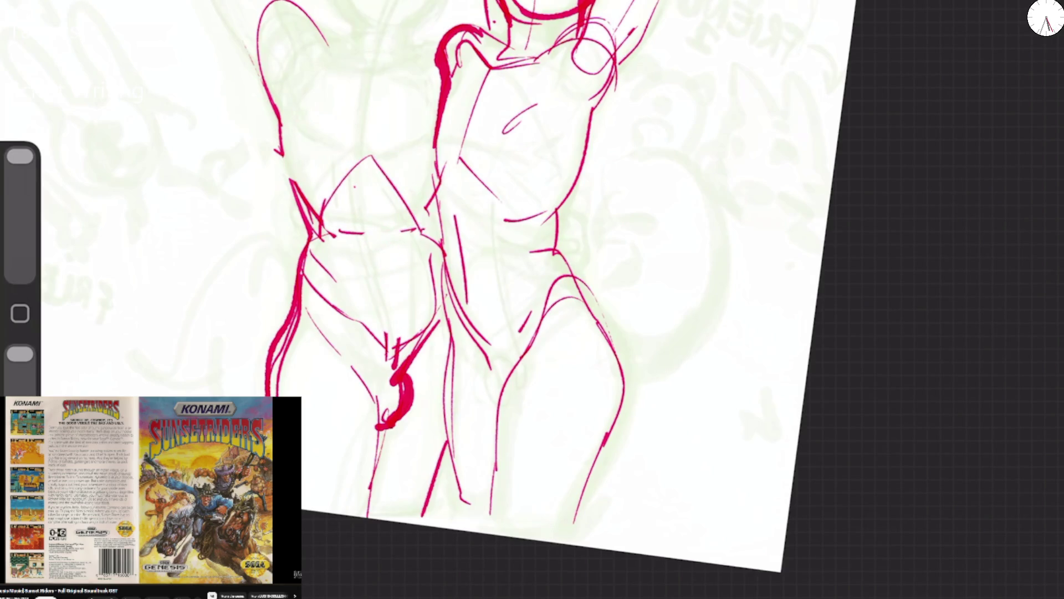
left_click_drag(326, 209, 333, 238)
left_click_drag(20, 156, 20, 186)
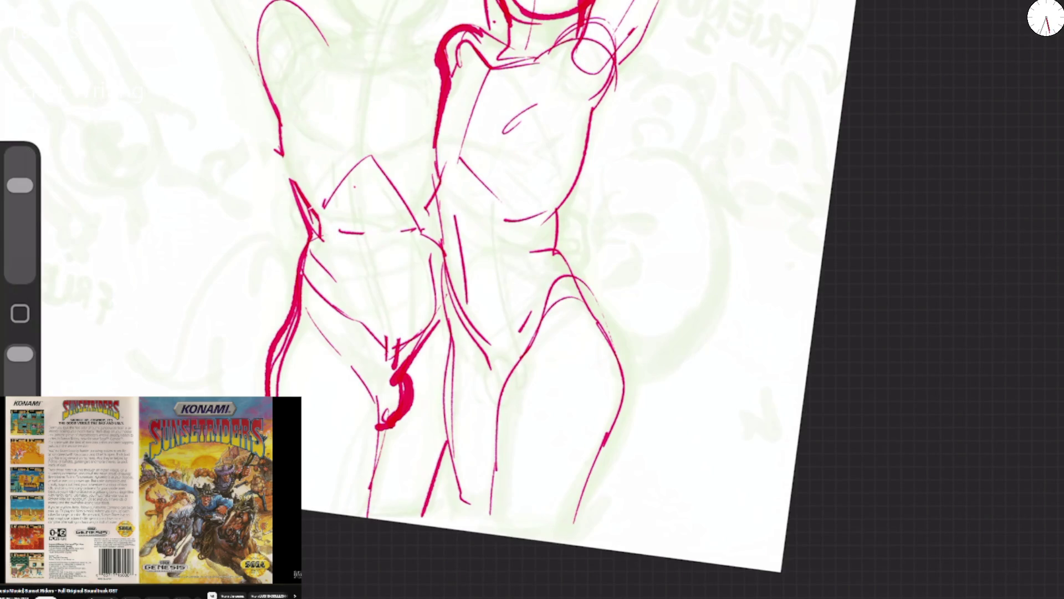
left_click_drag(368, 65, 361, 213)
left_click_drag(362, 176, 398, 338)
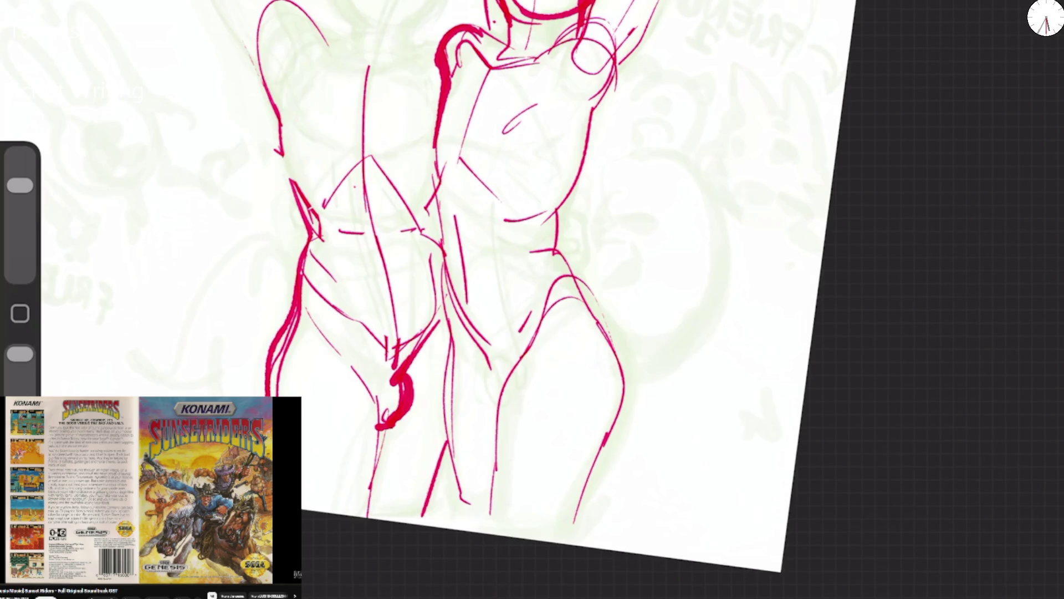
left_click_drag(453, 28, 438, 103)
Draw the second figure's raised arm, forearm lines and shoulder strokes
scroll(554, 299, "up", 3)
mouse_move(228, 0)
left_mouse_down()
mouse_move(292, 151)
mouse_move(243, 14)
mouse_move(302, 51)
mouse_move(333, 149)
left_mouse_up()
mouse_move(265, 112)
left_mouse_down()
mouse_move(308, 169)
mouse_move(316, 215)
left_mouse_up()
left_click_drag(287, 166, 308, 205)
mouse_move(286, 133)
left_mouse_down()
mouse_move(366, 133)
mouse_move(356, 133)
mouse_move(404, 160)
left_mouse_up()
left_click_drag(412, 161, 439, 152)
mouse_move(356, 123)
left_mouse_down()
mouse_move(379, 127)
mouse_move(382, 141)
left_mouse_up()
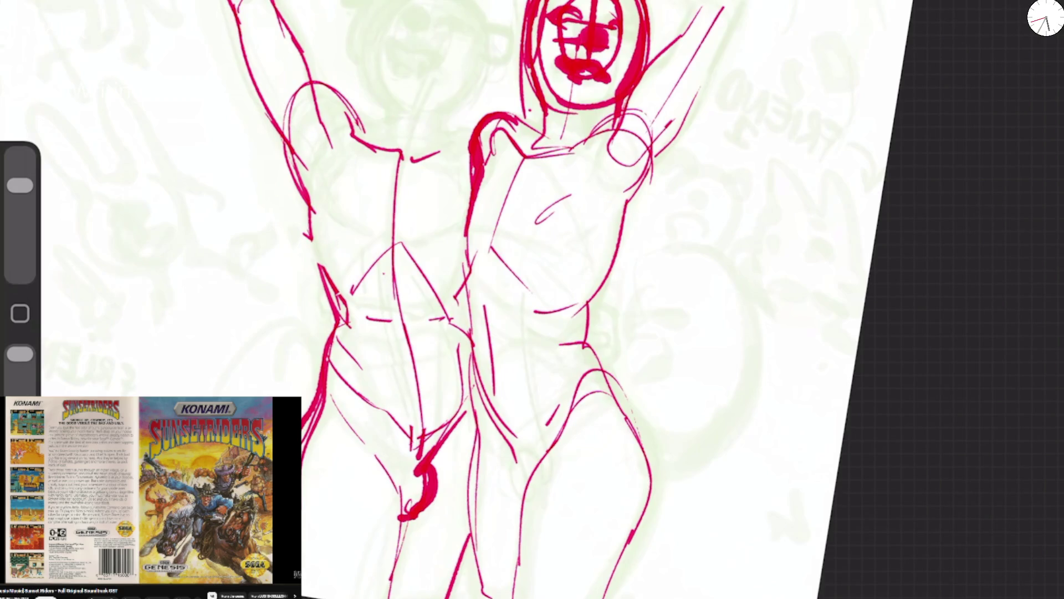
Flip the canvas horizontally and erase the earlier red head sketch
left_click(117, 320)
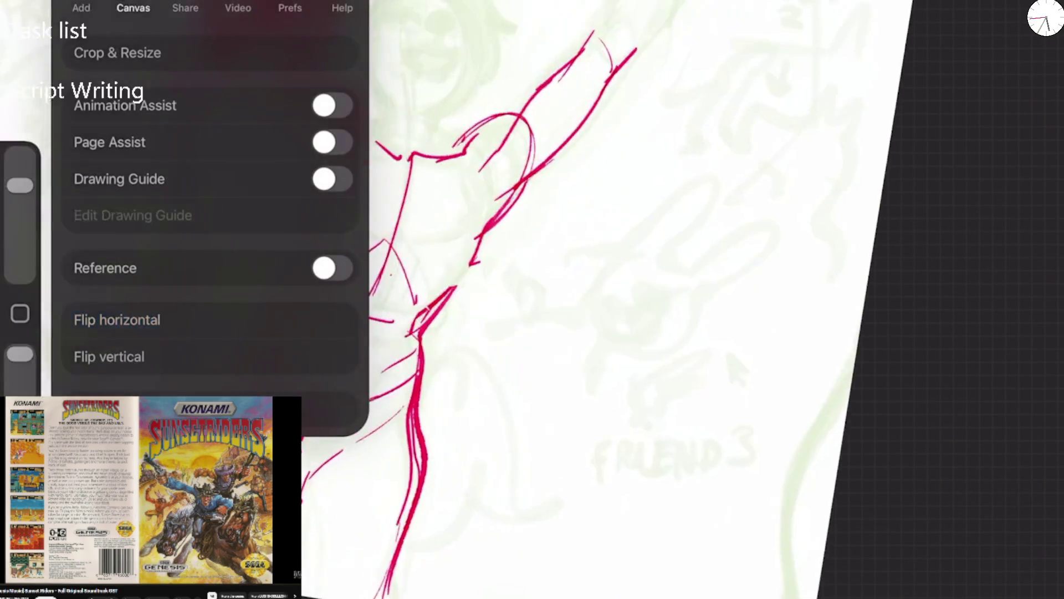
left_click(610, 277)
mouse_move(554, 277)
left_mouse_down()
mouse_move(610, 288)
mouse_move(577, 335)
left_mouse_up()
mouse_move(288, 66)
left_mouse_down()
mouse_move(349, 127)
mouse_move(343, 183)
left_mouse_up()
left_click_drag(444, 277, 510, 359)
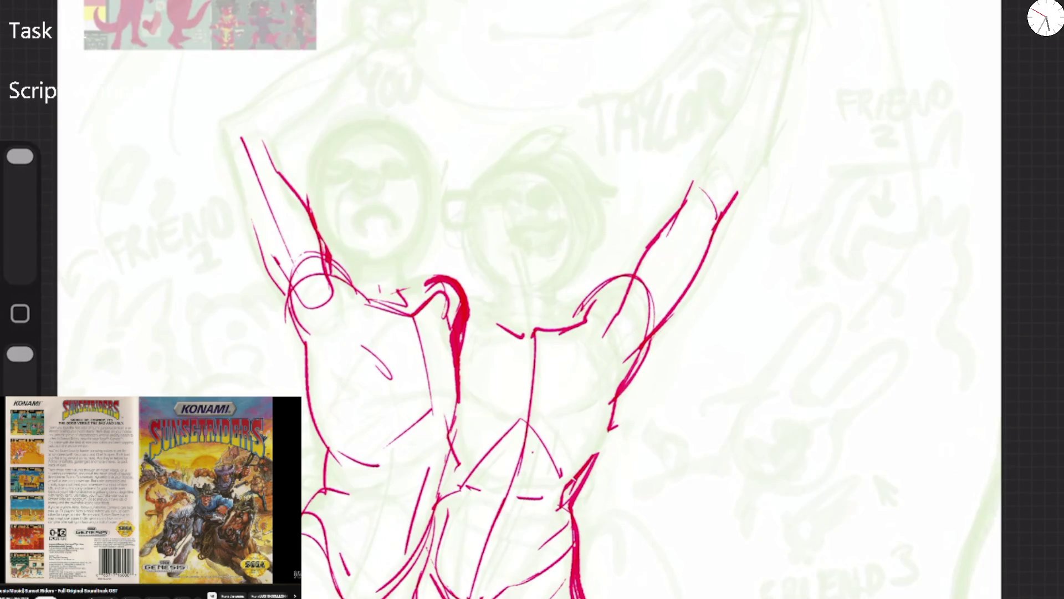
With a smaller brush, draw the shoulder arc across the top of the chest
left_click_drag(20, 156, 20, 185)
mouse_move(469, 303)
left_mouse_down()
mouse_move(521, 335)
mouse_move(570, 318)
left_mouse_up()
mouse_move(470, 312)
left_mouse_down()
mouse_move(544, 283)
mouse_move(587, 311)
left_mouse_up()
mouse_move(490, 298)
left_mouse_down()
mouse_move(501, 289)
mouse_move(471, 166)
mouse_move(571, 182)
mouse_move(482, 278)
left_mouse_up()
Redraw the head with a thick oval outline, brow, looped eye and a bold neck stroke
mouse_move(516, 189)
left_mouse_down()
mouse_move(570, 186)
mouse_move(500, 198)
mouse_move(568, 196)
mouse_move(531, 206)
mouse_move(554, 191)
mouse_move(482, 191)
mouse_move(499, 186)
mouse_move(575, 252)
mouse_move(549, 277)
mouse_move(542, 306)
left_mouse_up()
mouse_move(546, 269)
left_mouse_down()
mouse_move(587, 211)
mouse_move(532, 283)
mouse_move(515, 288)
left_mouse_up()
left_click_drag(519, 152, 582, 277)
mouse_move(521, 144)
left_mouse_down()
mouse_move(463, 244)
mouse_move(518, 280)
left_mouse_up()
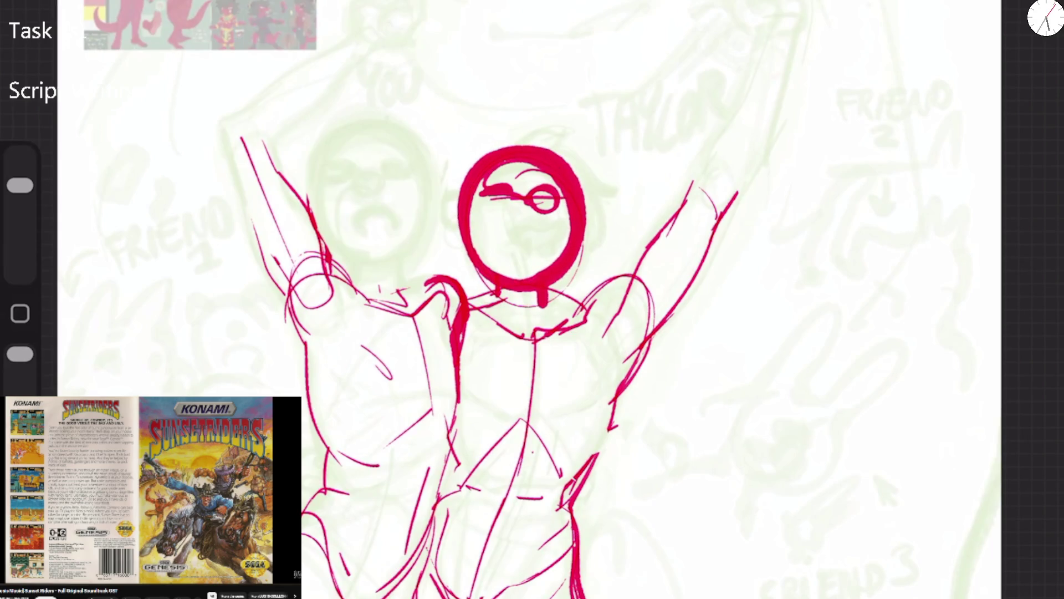
left_click_drag(493, 197, 562, 219)
mouse_move(505, 166)
left_mouse_down()
mouse_move(563, 216)
mouse_move(504, 213)
left_mouse_up()
mouse_move(463, 178)
left_mouse_down()
mouse_move(482, 260)
mouse_move(537, 257)
mouse_move(552, 244)
left_mouse_up()
mouse_move(490, 275)
left_mouse_down()
mouse_move(469, 305)
mouse_move(515, 335)
left_mouse_up()
scroll(300, 167, "up", 5)
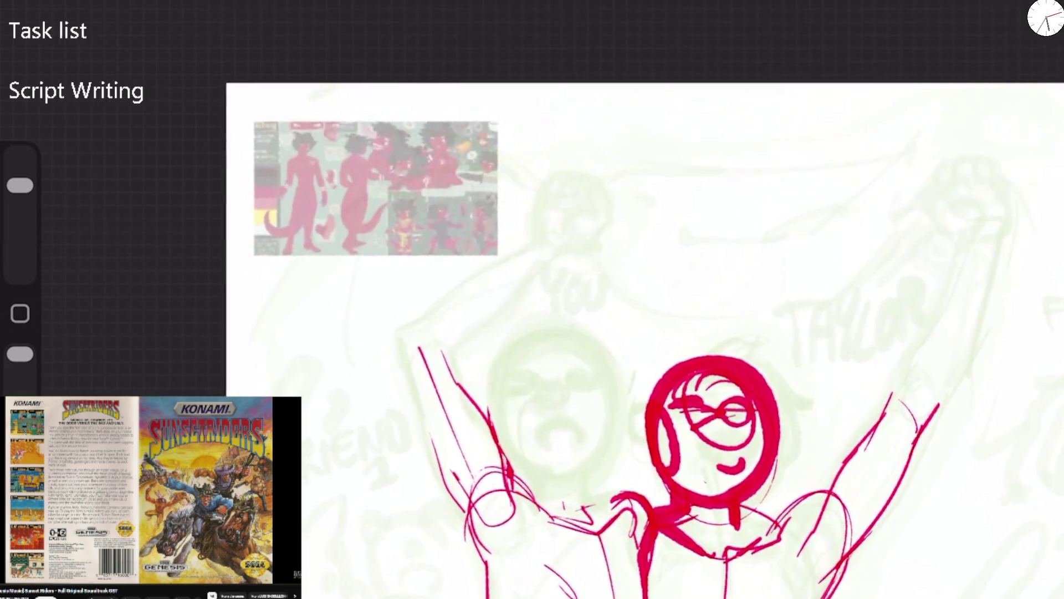
Trace a red oval over the left figure's green head and begin a pointed ear
scroll(300, 166, "up", 5)
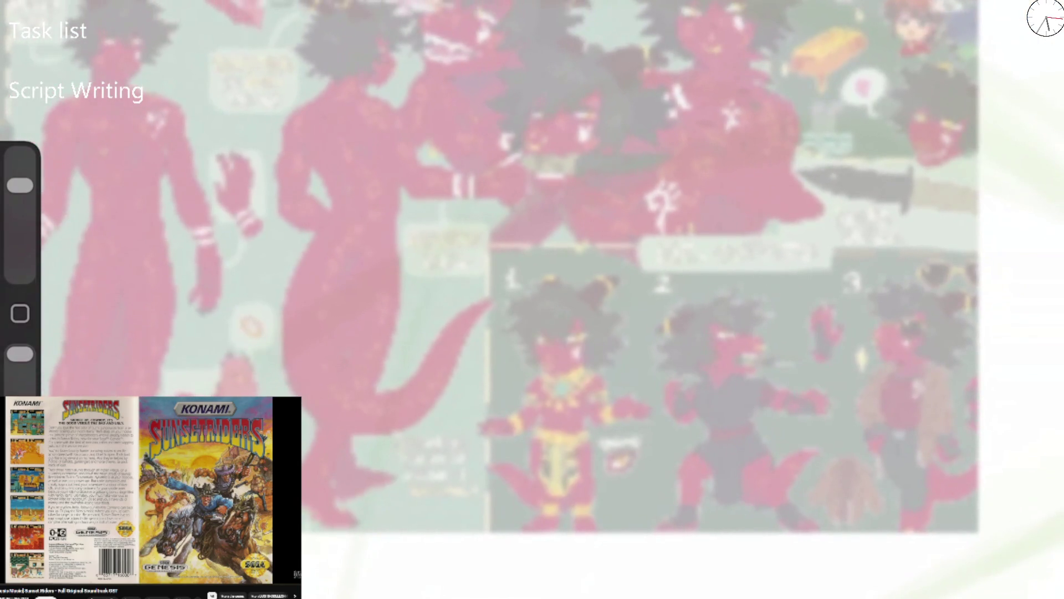
scroll(364, 11, "down", 5)
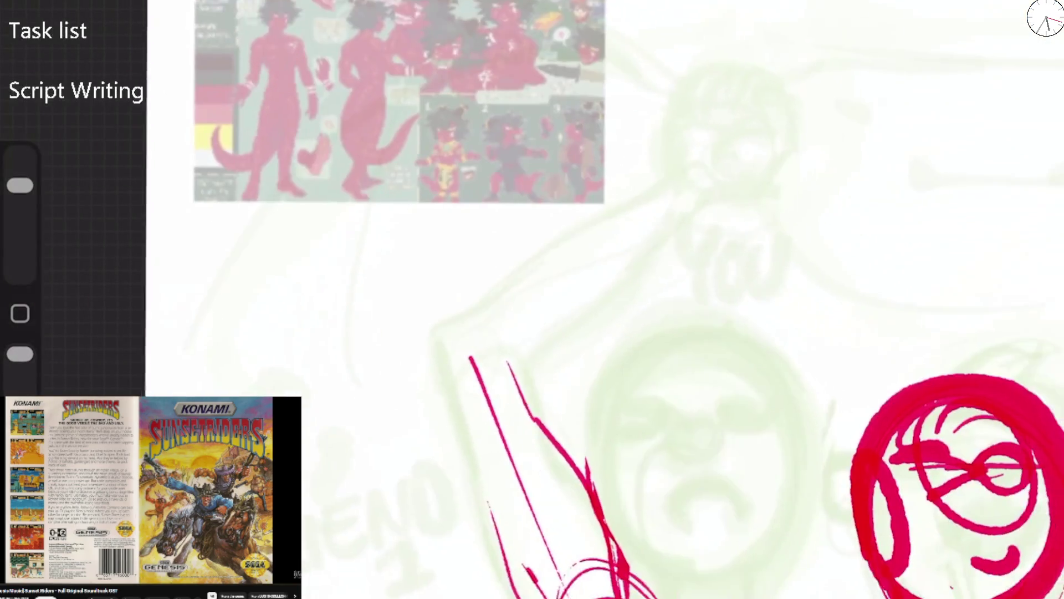
scroll(377, 94, "up", 5)
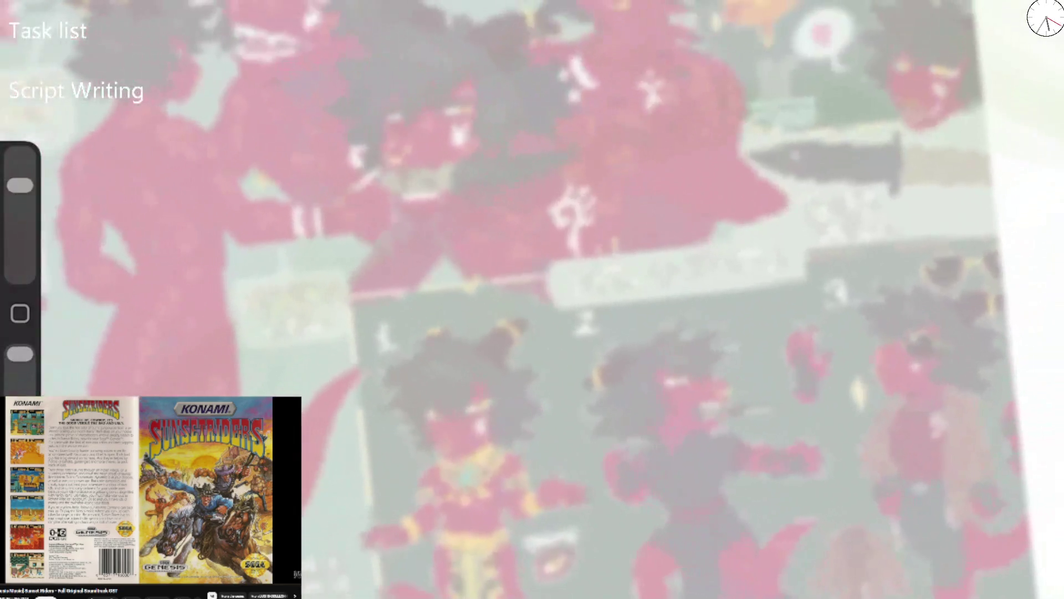
scroll(609, 277, "down", 2)
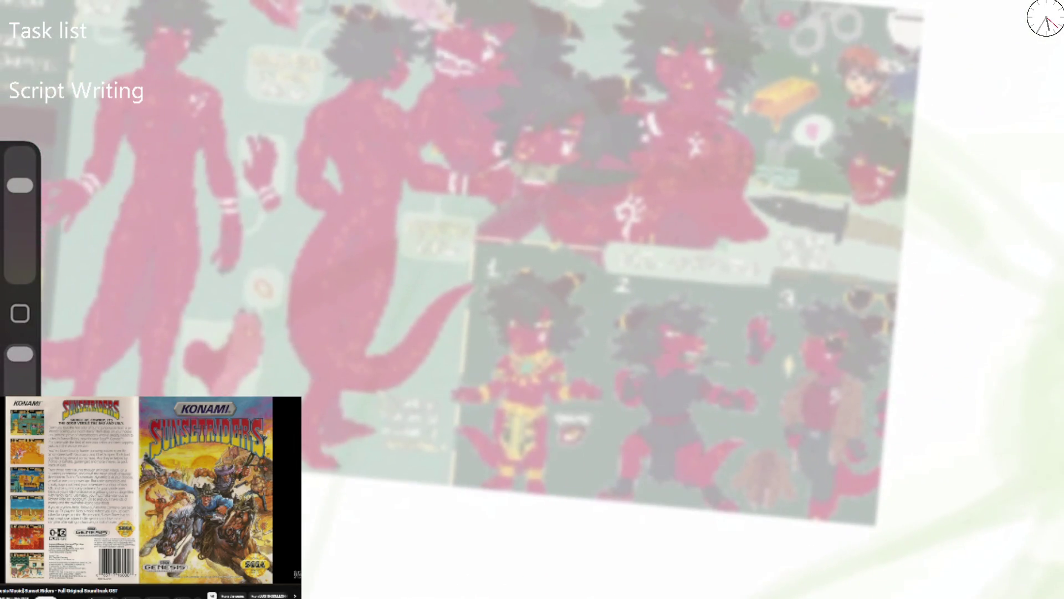
scroll(532, 299, "down", 5)
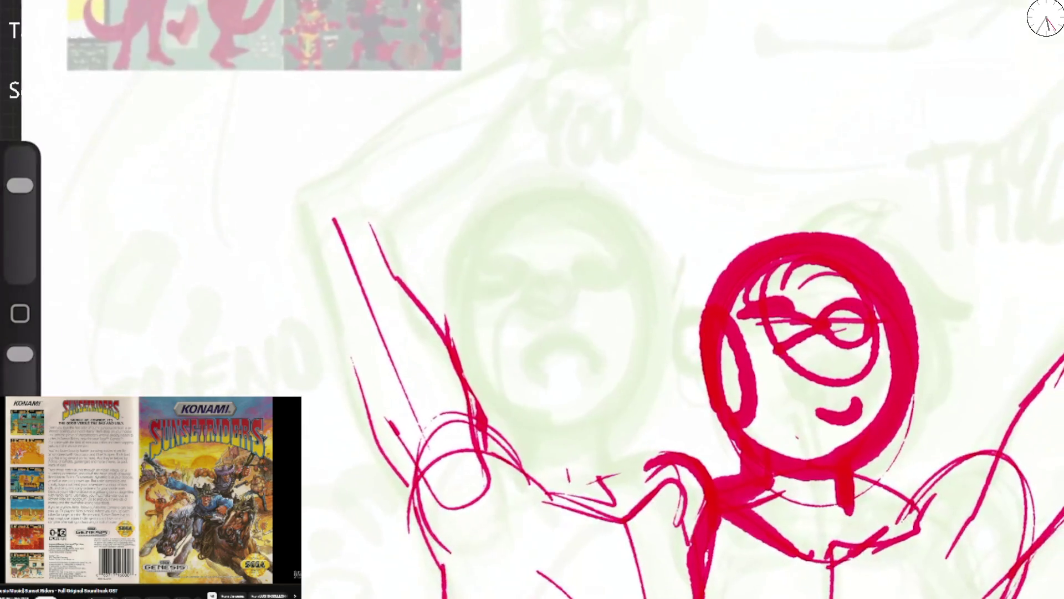
mouse_move(554, 185)
left_mouse_down()
mouse_move(654, 288)
mouse_move(460, 388)
mouse_move(449, 236)
mouse_move(643, 333)
mouse_move(454, 250)
left_mouse_up()
scroll(532, 300, "down", 2)
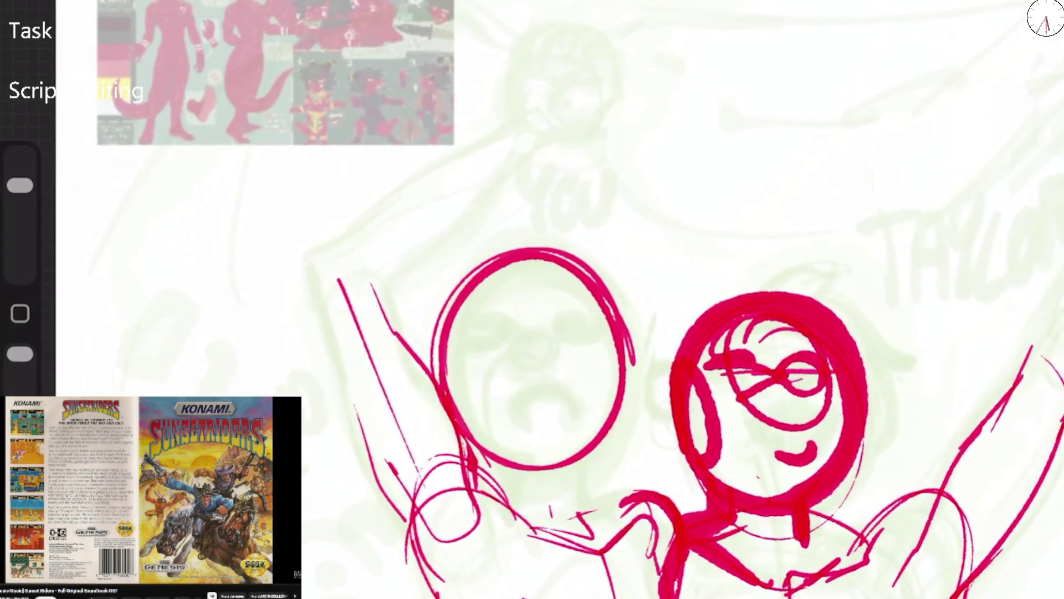
mouse_move(491, 317)
left_mouse_down()
mouse_move(450, 222)
mouse_move(495, 275)
left_mouse_up()
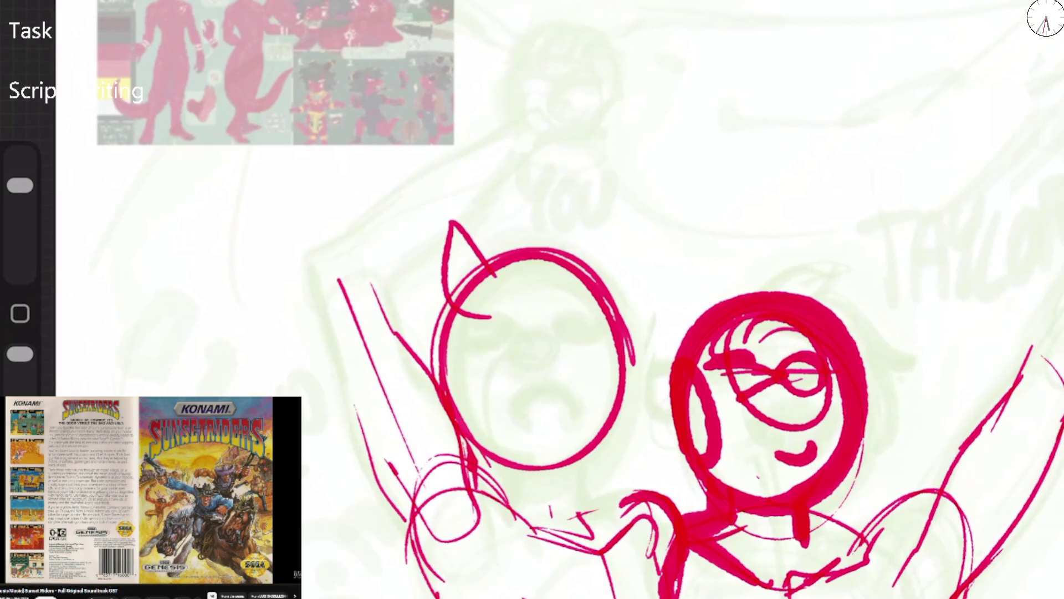
Undo the ear and oval, then draw the eyelid, pupil, neck and thicker head outline
key("ctrl+z")
key("ctrl+z")
mouse_move(533, 347)
left_mouse_down()
mouse_move(484, 334)
mouse_move(582, 324)
left_mouse_up()
mouse_move(482, 332)
left_mouse_down()
mouse_move(571, 291)
mouse_move(582, 325)
mouse_move(557, 292)
mouse_move(584, 333)
left_mouse_up()
mouse_move(548, 330)
left_mouse_down()
mouse_move(524, 344)
mouse_move(535, 354)
mouse_move(517, 413)
mouse_move(557, 385)
mouse_move(576, 397)
mouse_move(541, 427)
mouse_move(587, 440)
mouse_move(468, 411)
mouse_move(516, 499)
mouse_move(576, 476)
mouse_move(585, 532)
left_mouse_up()
mouse_move(598, 460)
left_mouse_down()
mouse_move(454, 354)
mouse_move(533, 471)
left_mouse_up()
mouse_move(604, 338)
left_mouse_down()
mouse_move(510, 261)
mouse_move(460, 322)
left_mouse_up()
Sketch the left figure's raised arm ending in a fist, then undo the overly thick strokes
mouse_move(344, 250)
left_mouse_down()
mouse_move(333, 327)
mouse_move(382, 261)
mouse_move(521, 130)
mouse_move(526, 141)
mouse_move(465, 183)
mouse_move(343, 302)
left_mouse_up()
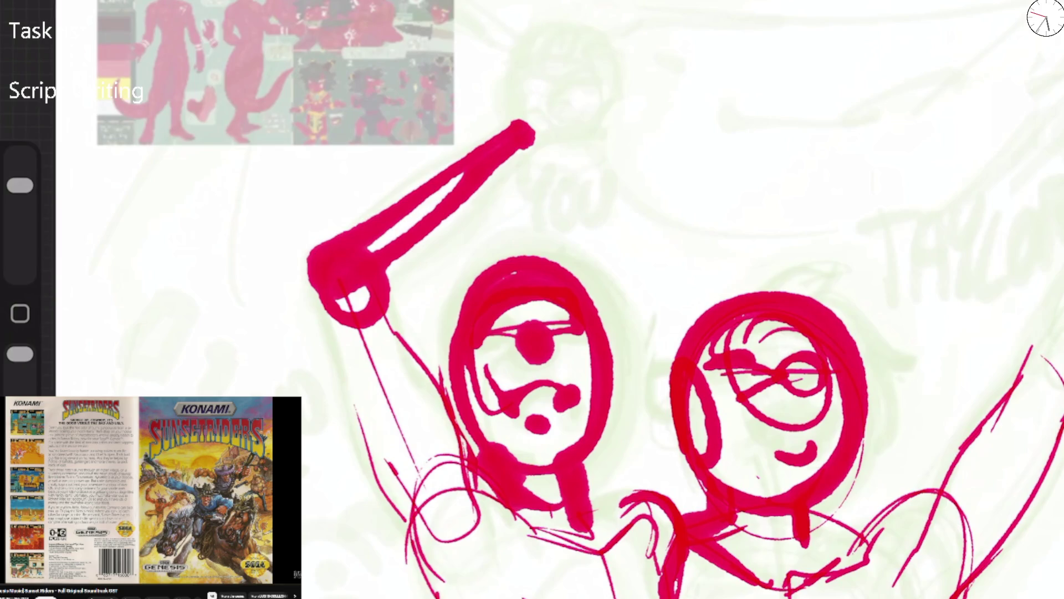
mouse_move(524, 130)
left_mouse_down()
mouse_move(524, 58)
mouse_move(555, 152)
mouse_move(523, 146)
left_mouse_up()
left_click_drag(531, 40, 524, 66)
mouse_move(526, 78)
left_mouse_down()
mouse_move(561, 43)
mouse_move(576, 75)
mouse_move(591, 55)
left_mouse_up()
mouse_move(516, 50)
left_mouse_down()
mouse_move(580, 90)
mouse_move(554, 141)
left_mouse_up()
mouse_move(602, 69)
left_mouse_down()
mouse_move(555, 150)
mouse_move(388, 277)
mouse_move(513, 186)
left_mouse_up()
mouse_move(329, 246)
left_mouse_down()
mouse_move(303, 349)
mouse_move(363, 482)
left_mouse_up()
left_click_drag(360, 291, 441, 415)
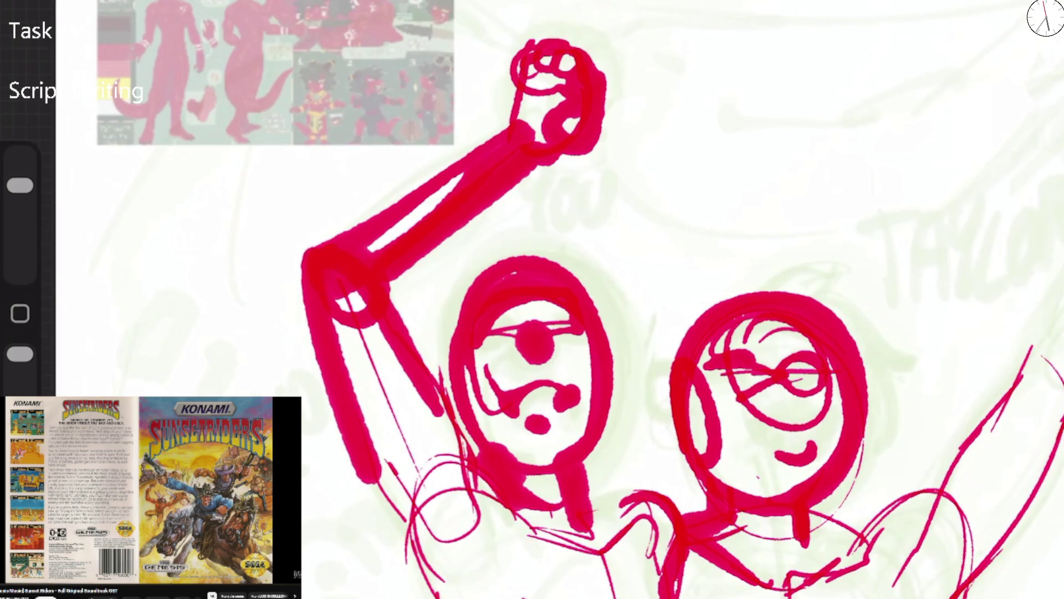
key("ctrl+z")
key("ctrl+z")
key("ctrl+z")
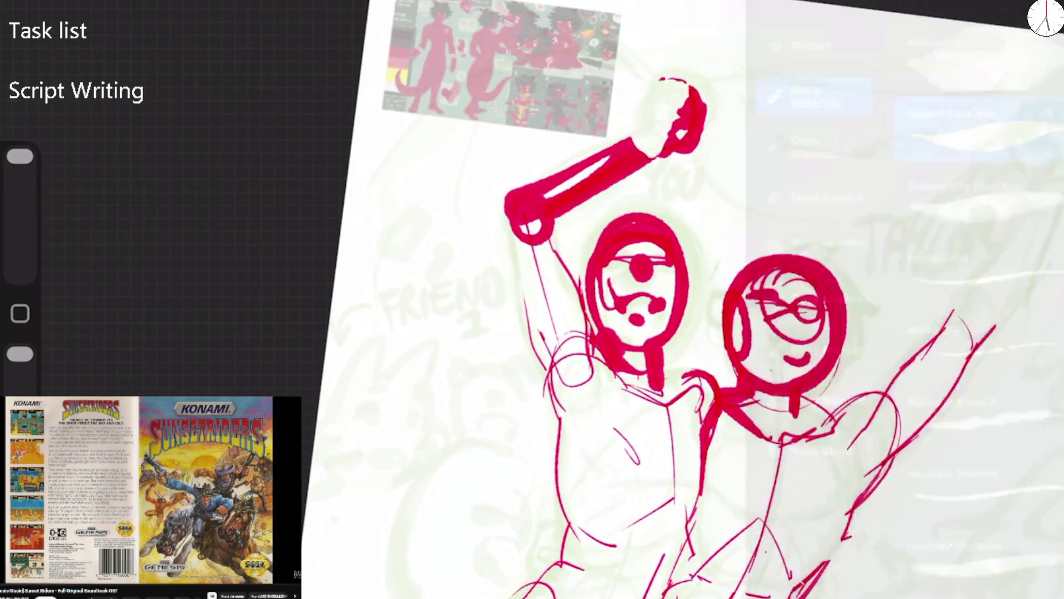
Redraw the left figure's raised arm thinner with a round fist at its end
key("ctrl+z")
left_click_drag(20, 156, 20, 185)
mouse_move(509, 192)
left_mouse_down()
mouse_move(646, 122)
mouse_move(654, 143)
mouse_move(552, 232)
mouse_move(545, 360)
left_mouse_up()
mouse_move(665, 89)
left_mouse_down()
mouse_move(643, 130)
mouse_move(688, 141)
mouse_move(660, 69)
mouse_move(673, 89)
mouse_move(693, 65)
mouse_move(689, 95)
mouse_move(705, 96)
mouse_move(709, 127)
mouse_move(683, 139)
left_mouse_up()
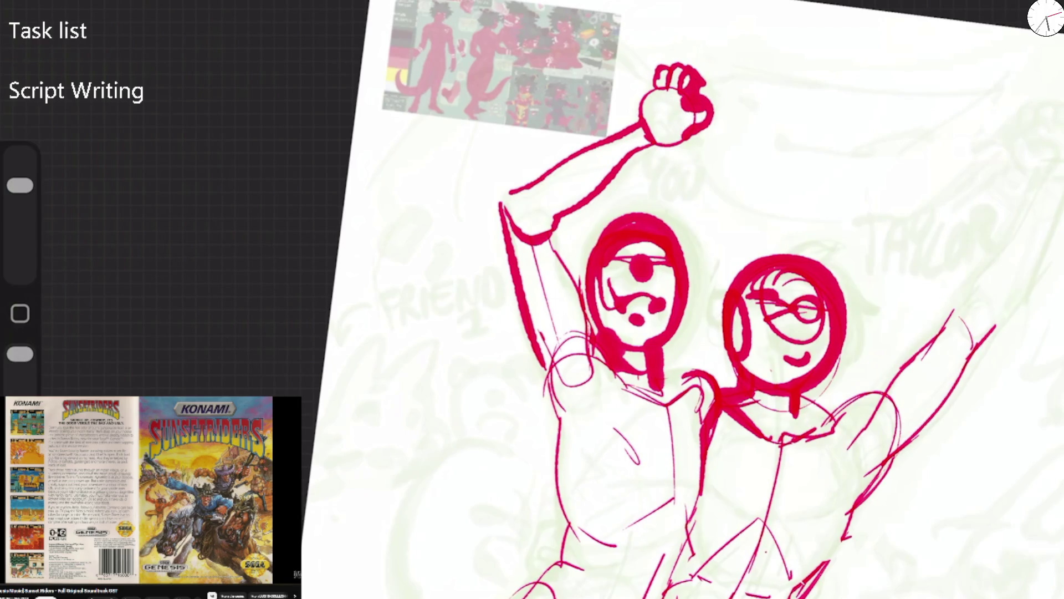
scroll(682, 300, "down", 3)
left_click_drag(560, 229, 594, 339)
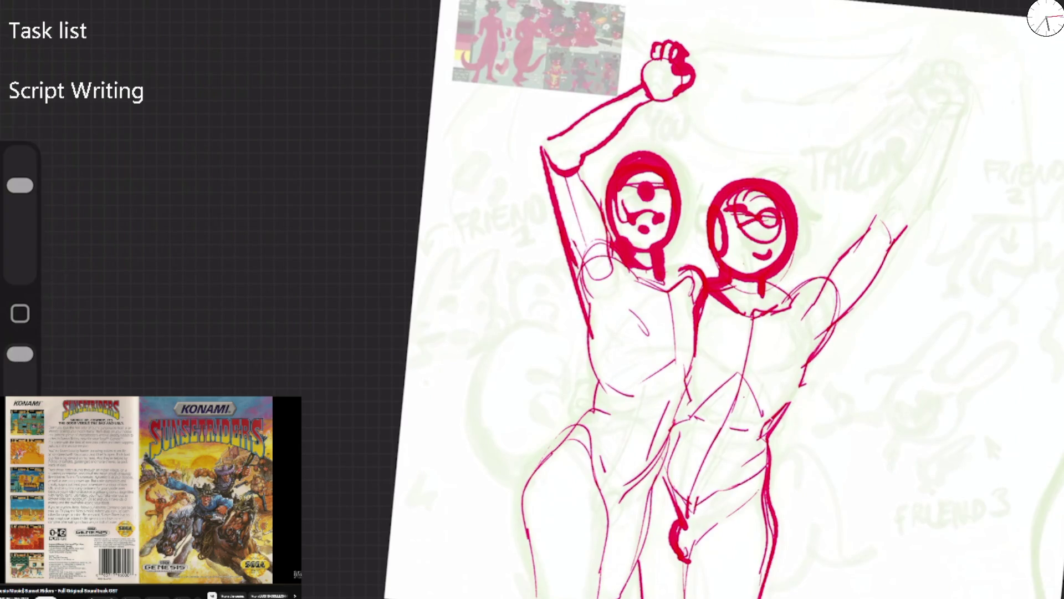
Sketch the right figure's shoulder and raised arm topped with a fist
mouse_move(784, 308)
left_mouse_down()
mouse_move(834, 265)
mouse_move(825, 268)
mouse_move(837, 248)
left_mouse_up()
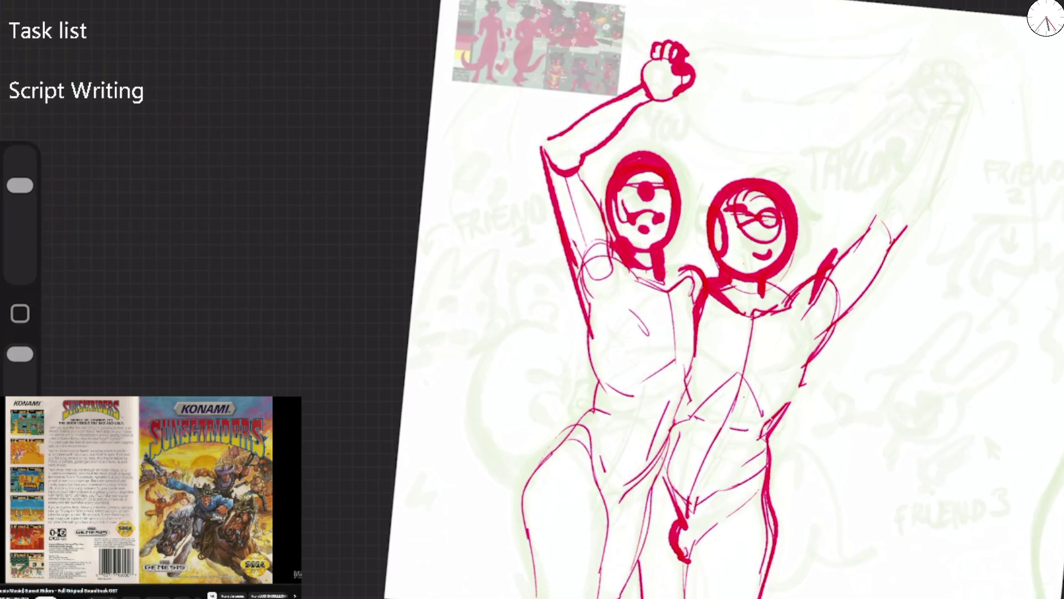
scroll(532, 299, "up", 3)
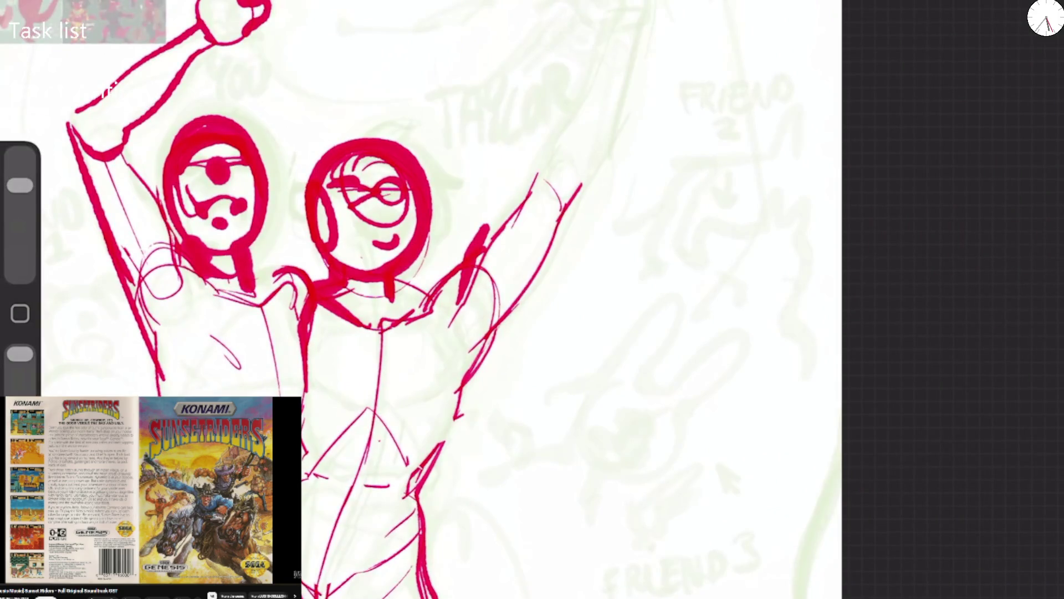
left_click_drag(395, 281, 458, 313)
mouse_move(383, 328)
left_mouse_down()
mouse_move(454, 257)
mouse_move(472, 265)
mouse_move(531, 187)
mouse_move(510, 203)
left_mouse_up()
mouse_move(555, 158)
left_mouse_down()
mouse_move(518, 252)
mouse_move(577, 99)
mouse_move(637, 36)
mouse_move(590, 152)
left_mouse_up()
left_click_drag(603, 111, 555, 214)
mouse_move(596, 13)
left_mouse_down()
mouse_move(627, 22)
mouse_move(579, 6)
mouse_move(645, 5)
mouse_move(629, 67)
left_mouse_up()
left_click_drag(589, 115, 554, 151)
Draw an open mouth on the right face and a tall pointed tail at left
mouse_move(369, 213)
left_mouse_down()
mouse_move(405, 222)
mouse_move(422, 300)
mouse_move(427, 366)
mouse_move(377, 477)
mouse_move(396, 535)
left_mouse_up()
scroll(554, 277, "down", 3)
scroll(554, 277, "up", 3)
left_click_drag(355, 502, 302, 540)
mouse_move(232, 394)
left_mouse_down()
mouse_move(286, 233)
mouse_move(308, 333)
mouse_move(291, 395)
left_mouse_up()
mouse_move(354, 424)
left_mouse_down()
mouse_move(304, 463)
mouse_move(480, 427)
mouse_move(454, 413)
mouse_move(438, 574)
left_mouse_up()
Draw the leg lines and thicken both head outlines, the shared shoulder and right torso
left_click_drag(539, 324, 474, 598)
mouse_move(503, 506)
left_mouse_down()
mouse_move(557, 579)
mouse_move(617, 521)
left_mouse_up()
mouse_move(412, 475)
left_mouse_down()
mouse_move(447, 552)
mouse_move(435, 598)
left_mouse_up()
left_click_drag(456, 225, 454, 123)
mouse_move(502, 148)
left_mouse_down()
mouse_move(511, 211)
mouse_move(601, 260)
mouse_move(507, 245)
mouse_move(535, 307)
left_mouse_up()
left_click_drag(507, 241, 626, 299)
mouse_move(665, 308)
left_mouse_down()
mouse_move(687, 377)
mouse_move(622, 474)
mouse_move(631, 579)
left_mouse_up()
left_click_drag(557, 197, 572, 260)
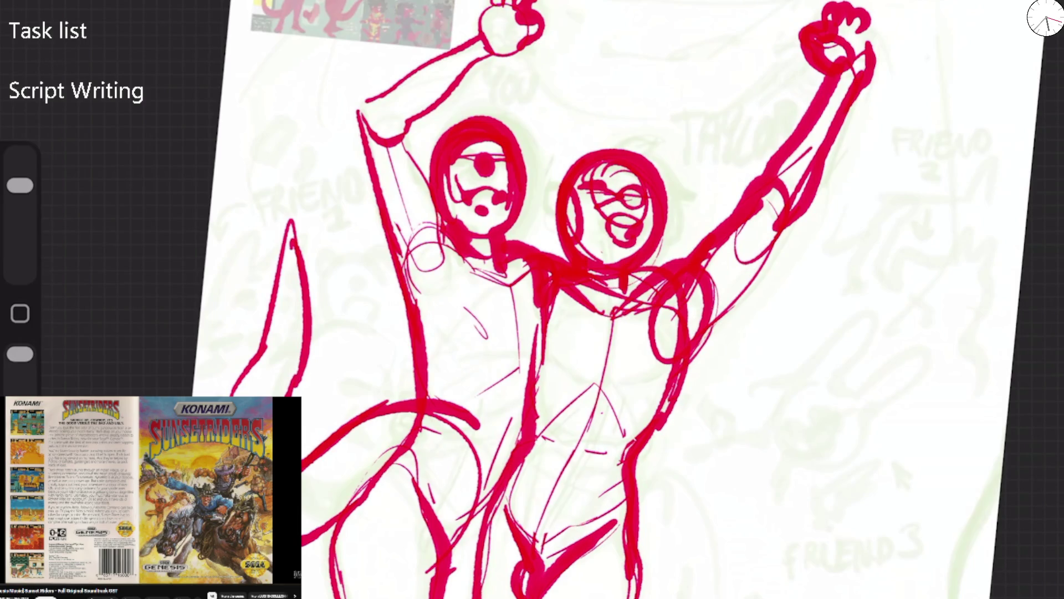
Pick a darker red and draw a dark arc over the left figure's head
scroll(532, 299, "up", 2)
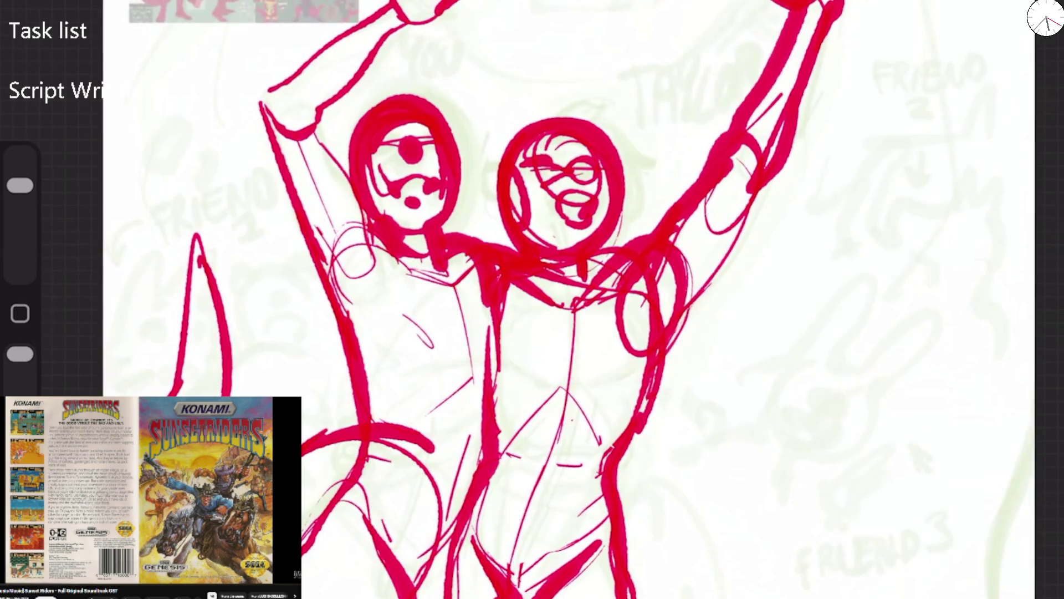
left_click(1045, 17)
left_click(893, 24)
left_click(1045, 17)
left_click_drag(355, 147, 440, 136)
left_click_drag(389, 114, 362, 187)
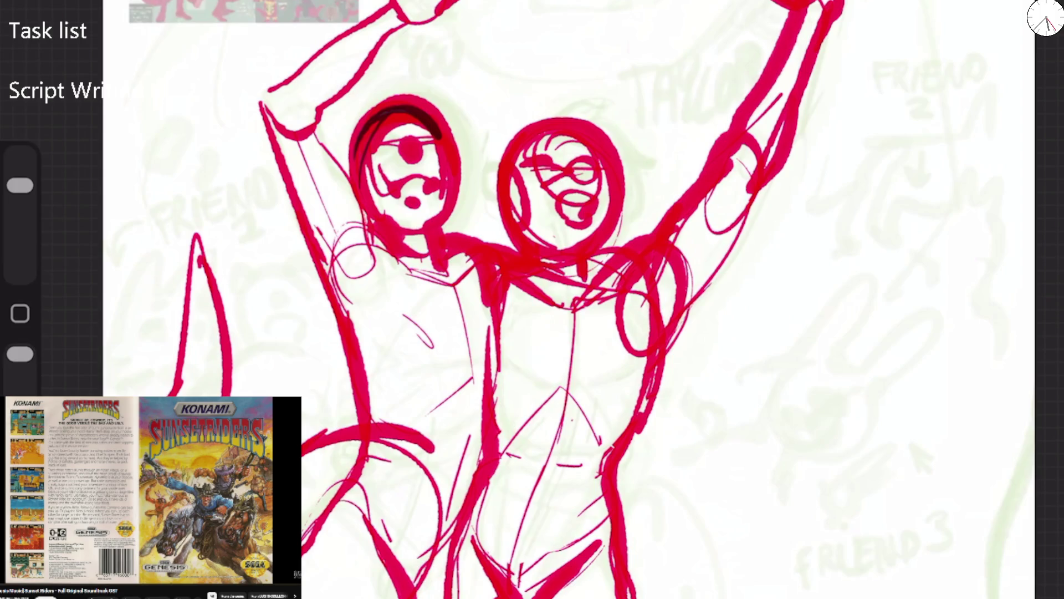
Add thin green hair curves beside the left head
scroll(532, 299, "down", 2)
scroll(533, 300, "up", 5)
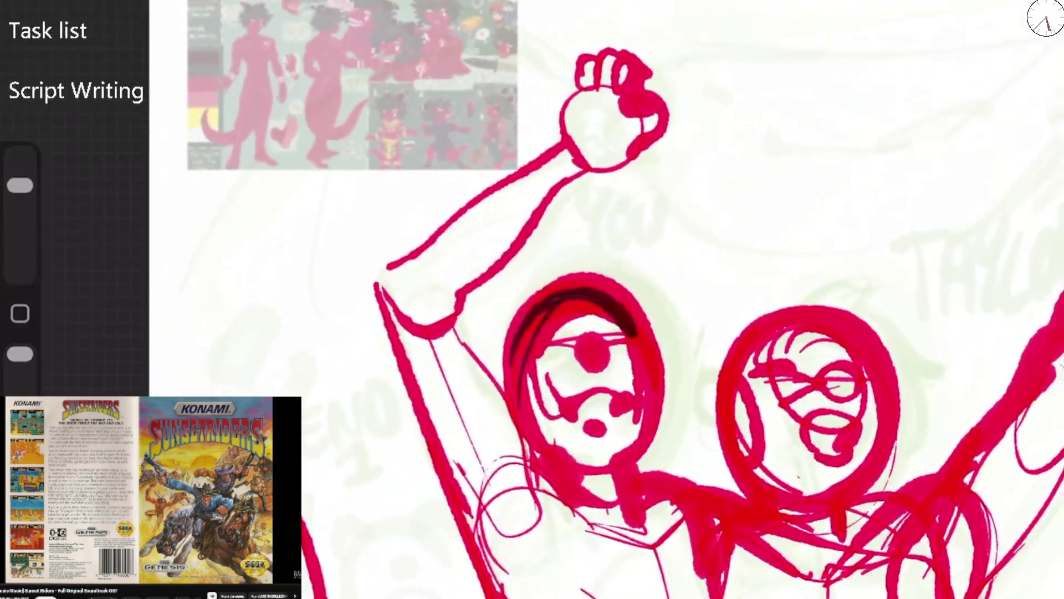
scroll(533, 299, "down", 1)
mouse_move(502, 269)
left_mouse_down()
mouse_move(451, 260)
mouse_move(485, 288)
left_mouse_up()
mouse_move(462, 338)
left_mouse_down()
mouse_move(461, 294)
mouse_move(487, 260)
left_mouse_up()
mouse_move(463, 280)
left_mouse_down()
mouse_move(535, 236)
mouse_move(551, 238)
mouse_move(410, 286)
mouse_move(471, 327)
left_mouse_up()
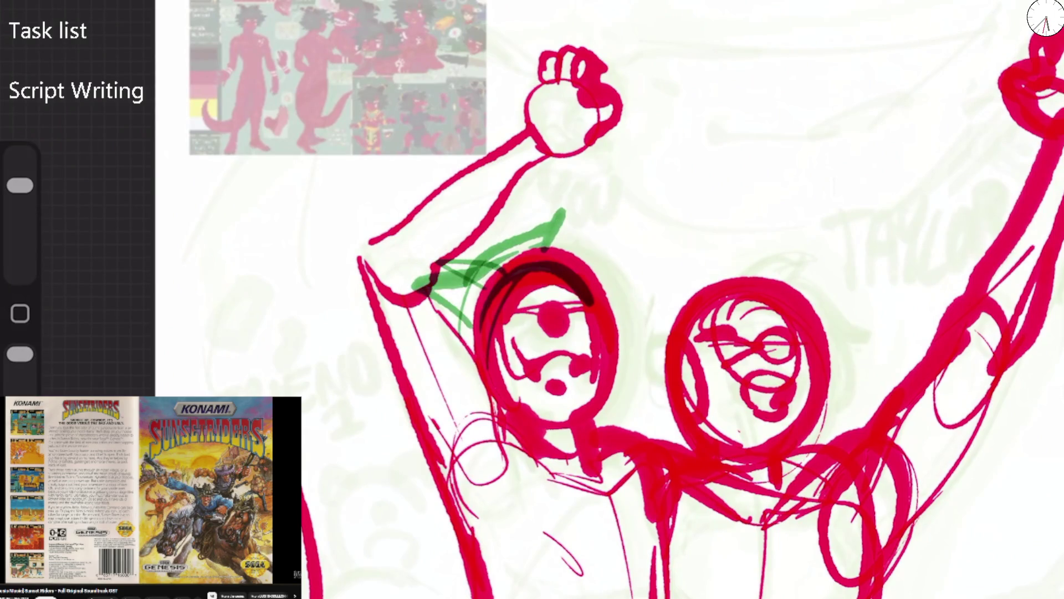
Draw a green mustache under the eye and green lines around the mouth and nose
scroll(266, 166, "up", 3)
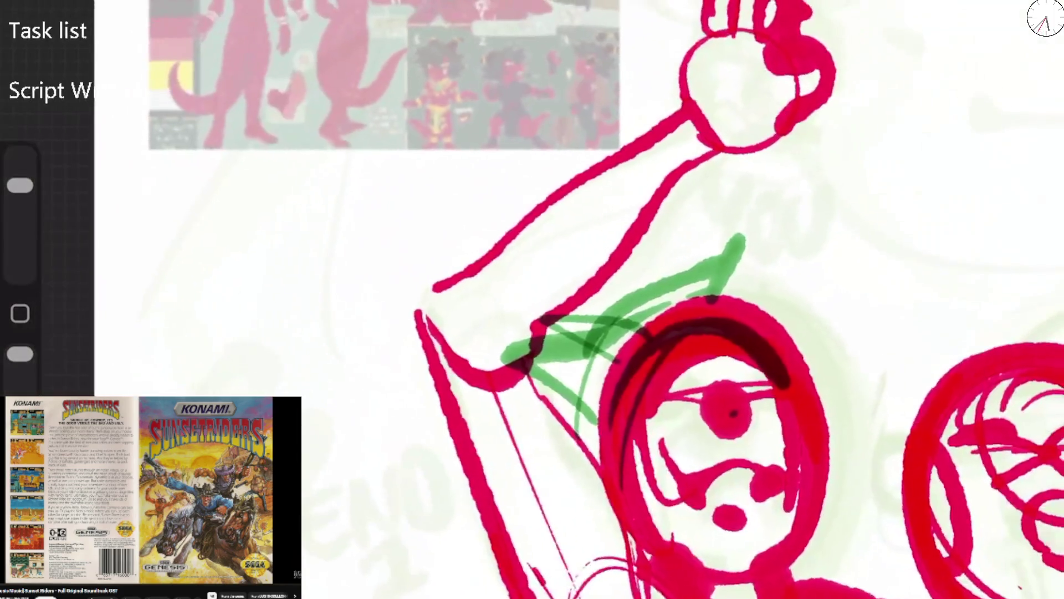
scroll(555, 299, "down", 1)
mouse_move(624, 375)
left_mouse_down()
mouse_move(665, 363)
mouse_move(703, 333)
mouse_move(726, 375)
left_mouse_up()
mouse_move(639, 379)
left_mouse_down()
mouse_move(630, 388)
mouse_move(688, 413)
mouse_move(718, 388)
left_mouse_up()
mouse_move(672, 287)
left_mouse_down()
mouse_move(688, 399)
mouse_move(588, 310)
mouse_move(585, 285)
left_mouse_up()
Add long green hair strands and a thick green zigzag of hair, redoing the zigzag
left_click_drag(670, 198, 798, 165)
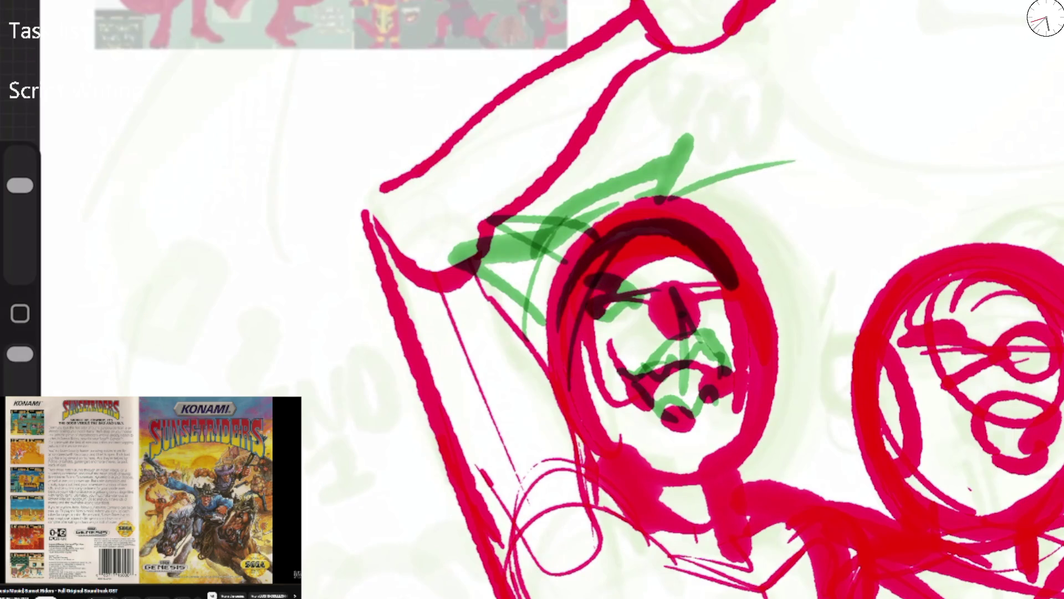
left_click_drag(743, 207, 826, 283)
left_click_drag(693, 188, 802, 164)
left_click_drag(817, 194, 817, 204)
left_click_drag(731, 205, 815, 159)
mouse_move(732, 183)
left_mouse_down()
mouse_move(831, 230)
mouse_move(834, 248)
left_mouse_up()
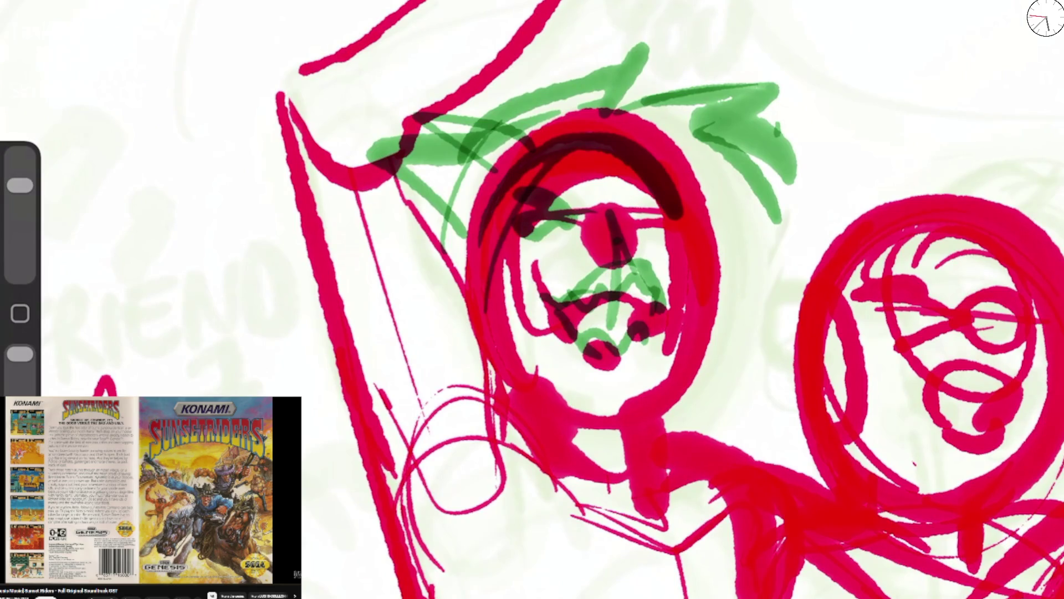
key("ctrl+z")
mouse_move(526, 127)
left_mouse_down()
mouse_move(548, 124)
mouse_move(651, 28)
mouse_move(801, 78)
mouse_move(776, 221)
left_mouse_up()
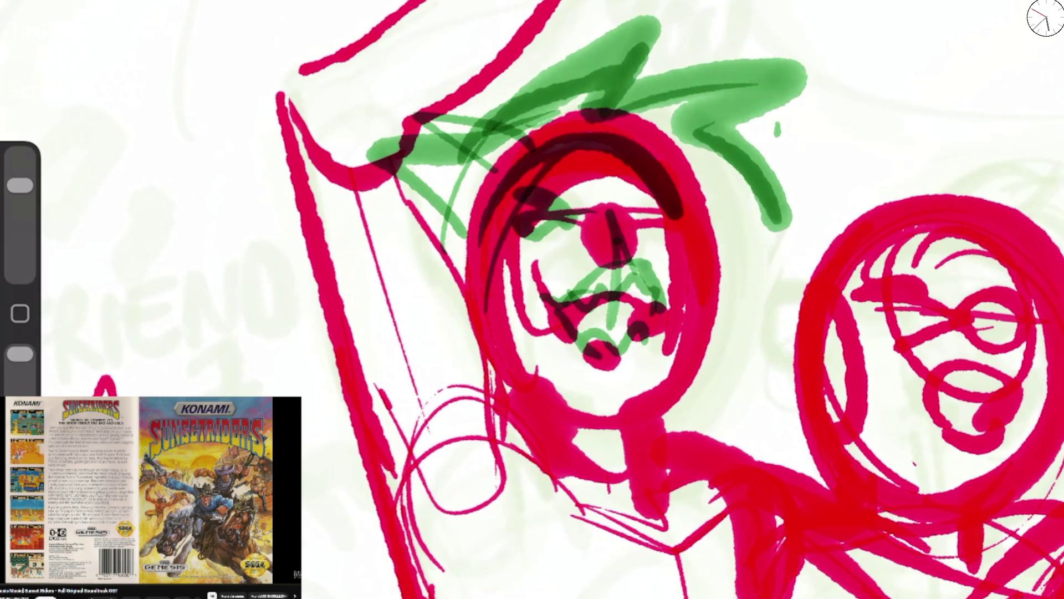
Add more green hair across the top and sides of the head
left_click_drag(604, 244, 637, 214)
mouse_move(715, 155)
left_mouse_down()
mouse_move(815, 111)
mouse_move(712, 217)
left_mouse_up()
mouse_move(571, 127)
left_mouse_down()
mouse_move(477, 33)
mouse_move(471, 155)
left_mouse_up()
left_click_drag(759, 61, 715, 150)
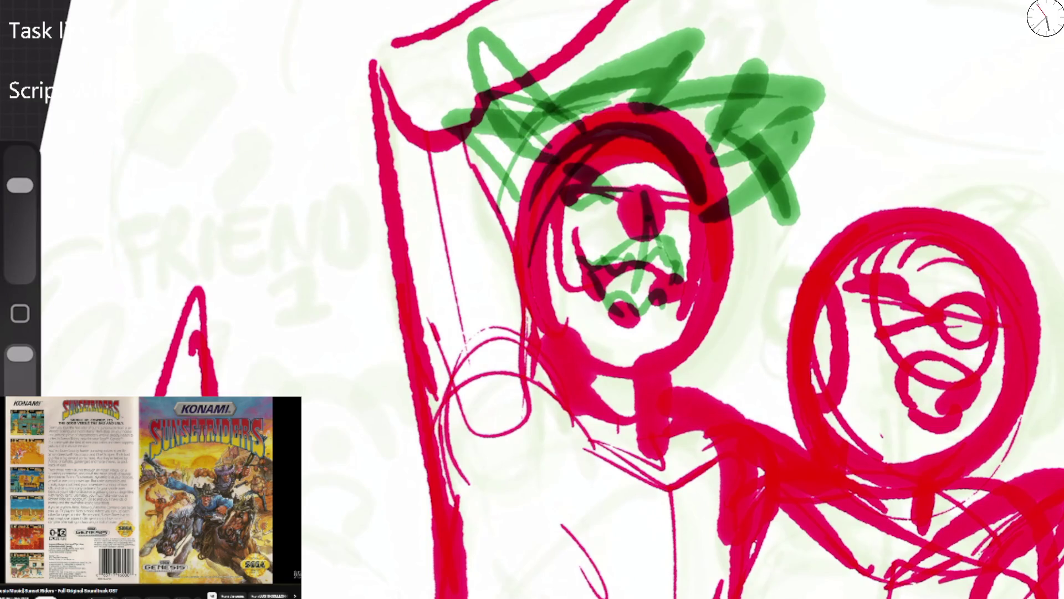
Ring the face in green, adding nose, mouth and chin strokes
left_click_drag(610, 133, 720, 294)
mouse_move(712, 166)
left_mouse_down()
mouse_move(571, 344)
mouse_move(649, 127)
left_mouse_up()
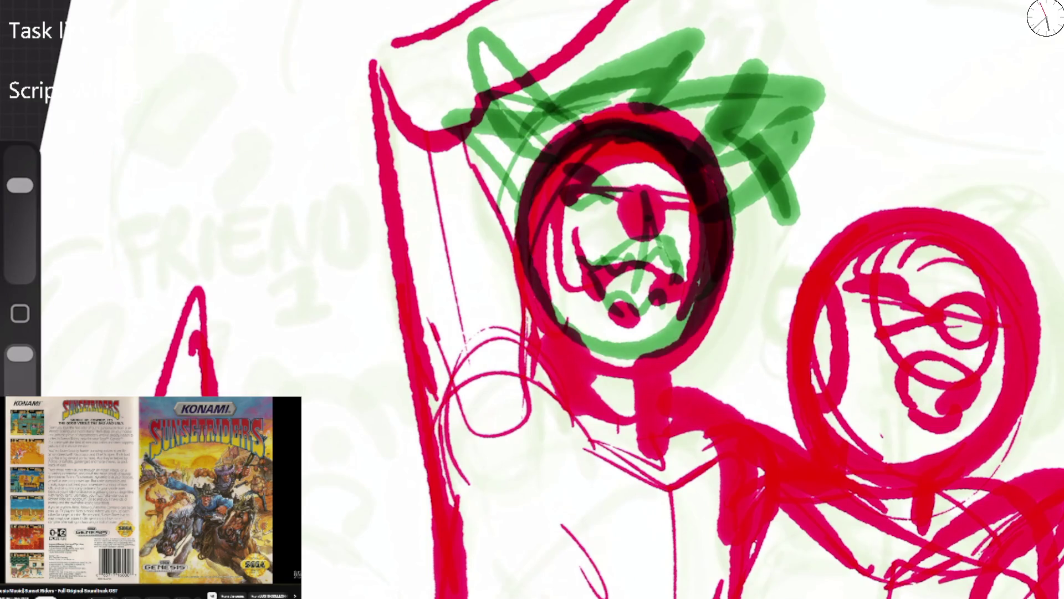
left_click_drag(552, 188, 677, 344)
left_click_drag(549, 250, 726, 210)
left_click_drag(646, 199, 649, 294)
mouse_move(587, 266)
left_mouse_down()
mouse_move(631, 299)
mouse_move(676, 261)
mouse_move(715, 319)
left_mouse_up()
Trace green contours along the neck, fist, raised arm, shoulder and chest, with dark armpit and neck shading
scroll(756, 463, "down", 3)
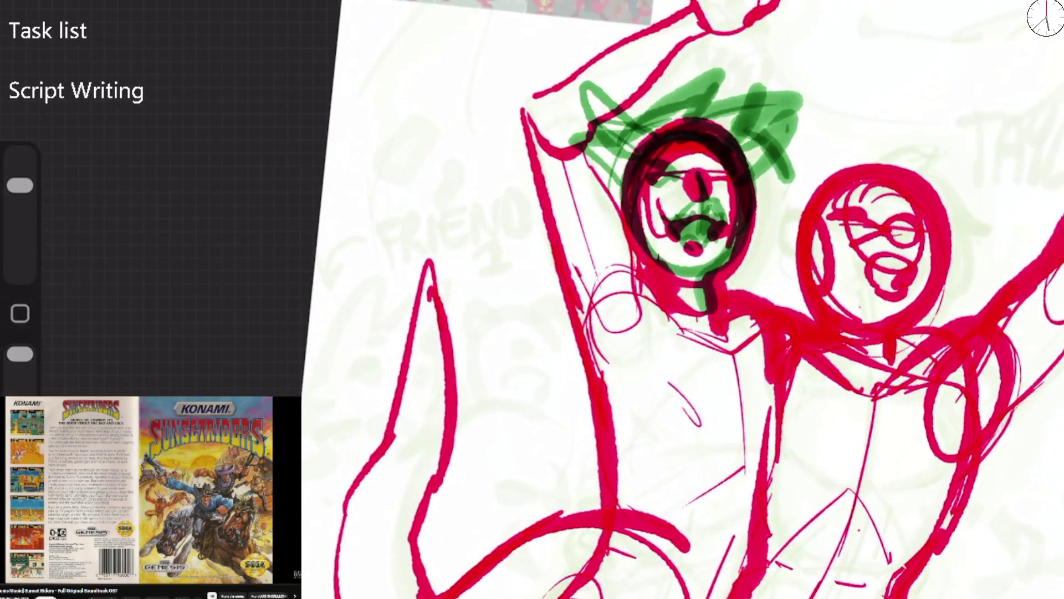
mouse_move(590, 152)
left_mouse_down()
mouse_move(527, 94)
mouse_move(685, 5)
left_mouse_up()
mouse_move(521, 105)
left_mouse_down()
mouse_move(560, 244)
mouse_move(596, 311)
mouse_move(588, 360)
left_mouse_up()
left_click_drag(579, 282, 599, 388)
mouse_move(610, 338)
left_mouse_down()
mouse_move(682, 260)
mouse_move(737, 416)
left_mouse_up()
mouse_move(602, 332)
left_mouse_down()
mouse_move(665, 421)
mouse_move(704, 427)
left_mouse_up()
left_click_drag(693, 377, 701, 410)
left_click_drag(763, 394, 746, 424)
left_click_drag(721, 299, 782, 382)
scroll(698, 299, "down", 5)
mouse_move(569, 161)
left_mouse_down()
mouse_move(610, 285)
mouse_move(577, 357)
mouse_move(524, 548)
left_mouse_up()
Draw the curling green tail at the lower left with outer, inner and bottom curves
scroll(687, 299, "down", 5)
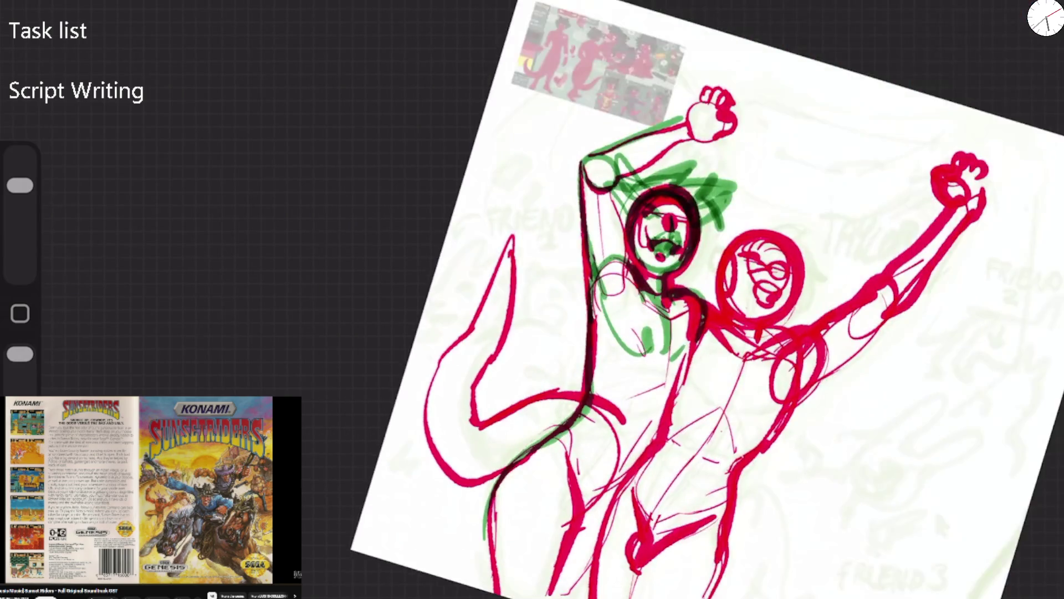
scroll(853, 178, "up", 5)
scroll(687, 299, "down", 5)
scroll(665, 277, "up", 5)
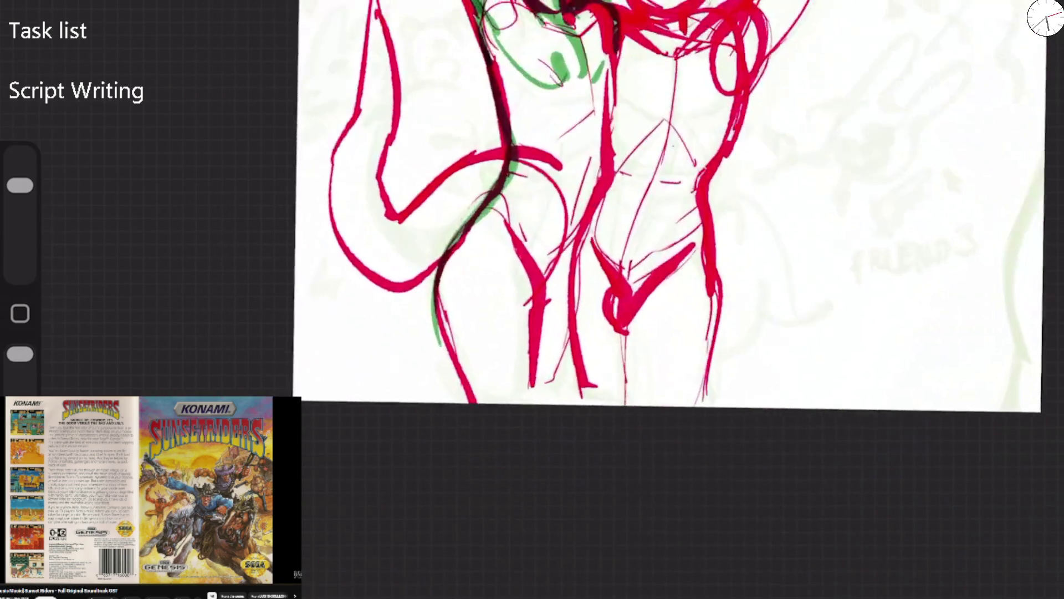
left_click_drag(524, 178, 352, 333)
left_click_drag(313, 330, 364, 375)
left_click_drag(358, 219, 326, 354)
mouse_move(354, 228)
left_mouse_down()
mouse_move(363, 148)
mouse_move(379, 260)
mouse_move(359, 318)
mouse_move(435, 371)
left_mouse_up()
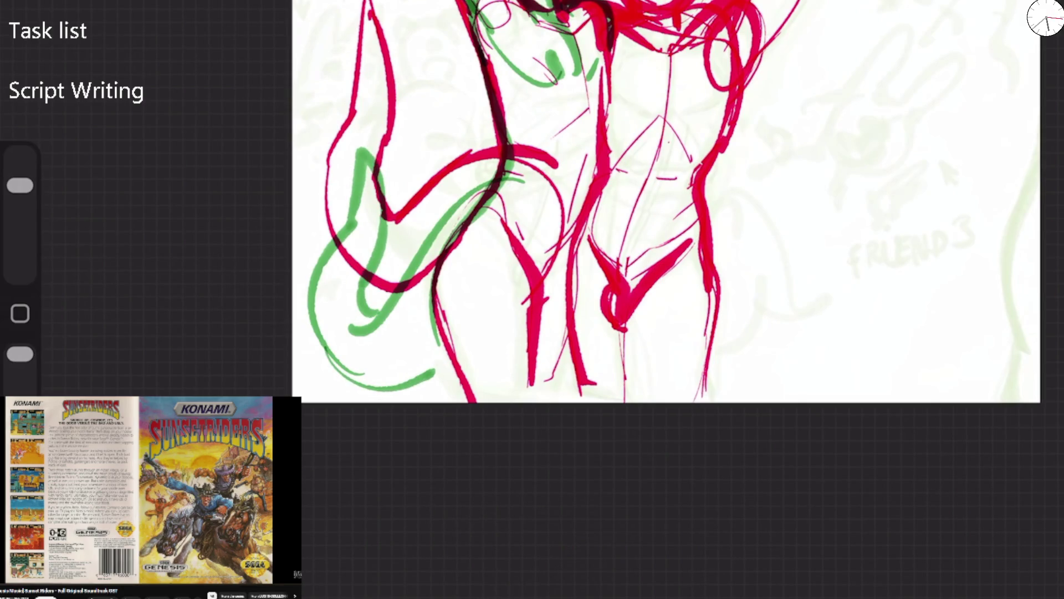
Erase the red lines overlapping the green tail and torso edge with a larger eraser
left_click_drag(20, 185, 20, 156)
left_click_drag(380, 33, 333, 177)
left_click_drag(369, 11, 330, 233)
left_click_drag(388, 44, 352, 266)
mouse_move(444, 172)
left_mouse_down()
mouse_move(388, 288)
mouse_move(490, 148)
left_mouse_up()
left_click_drag(20, 157, 20, 185)
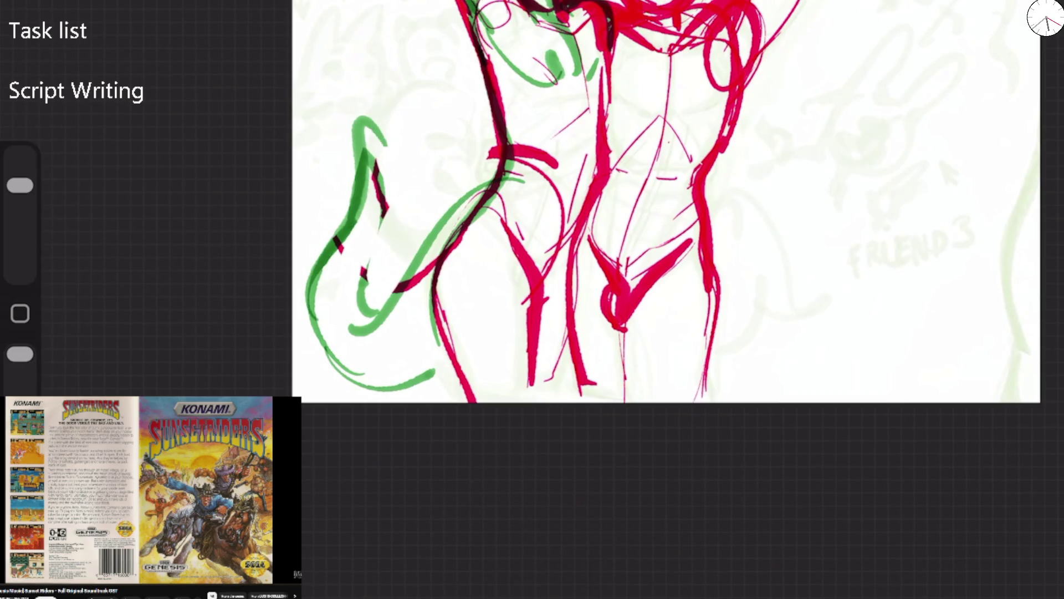